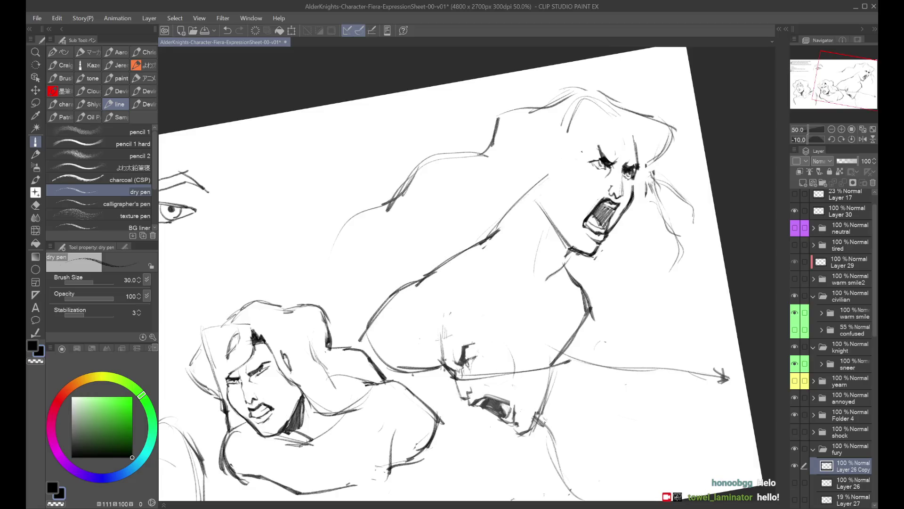
Lighten the heavy eyebrow strokes, add a short darker accent, and check them in a mirrored view
drag(608, 158, 605, 158)
key(h)
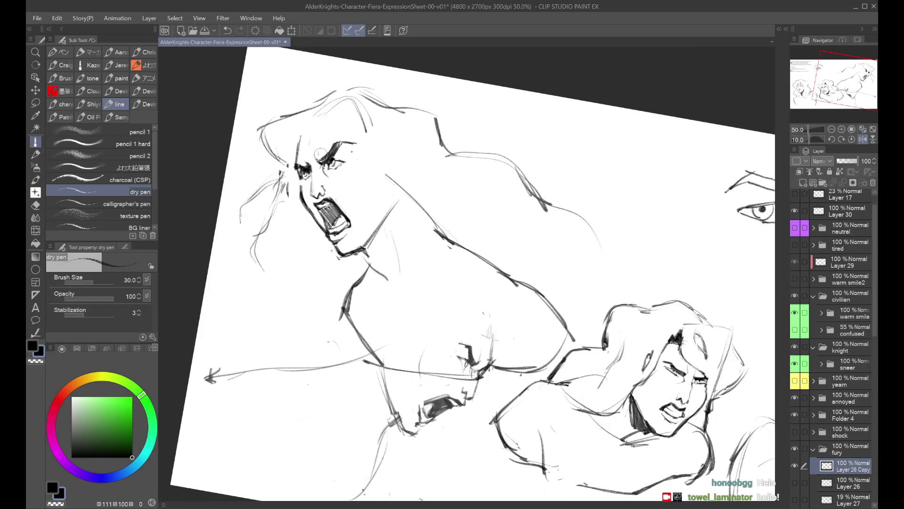
drag(350, 139, 338, 144)
key(h)
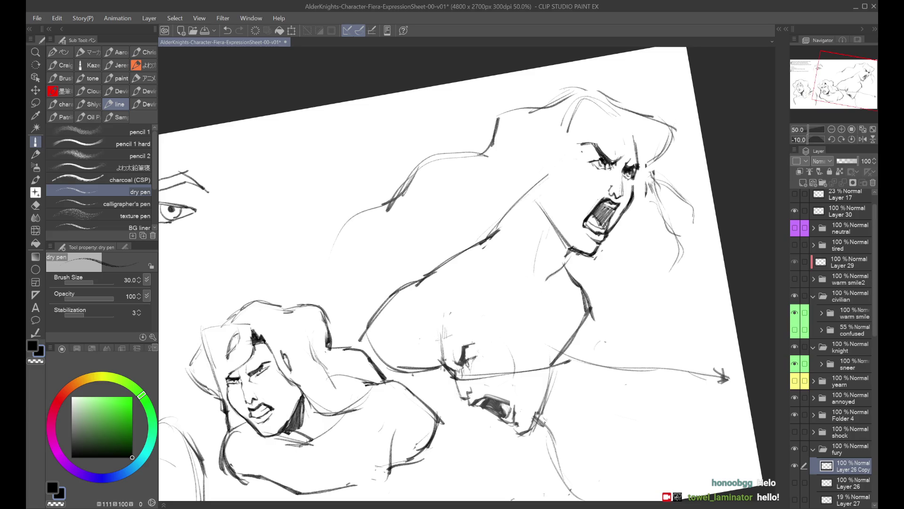
Redo the small pencil marks around the nose, recheck proportions mirrored, then zoom out
key(ctrl+z)
key(ctrl+z)
drag(615, 184, 612, 197)
key(ctrl+z)
key(h)
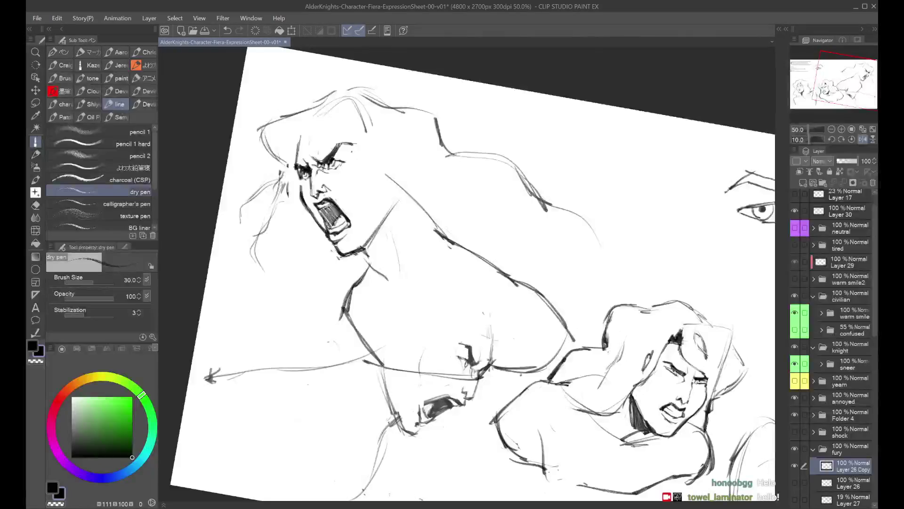
key(h)
key(ctrl+minus)
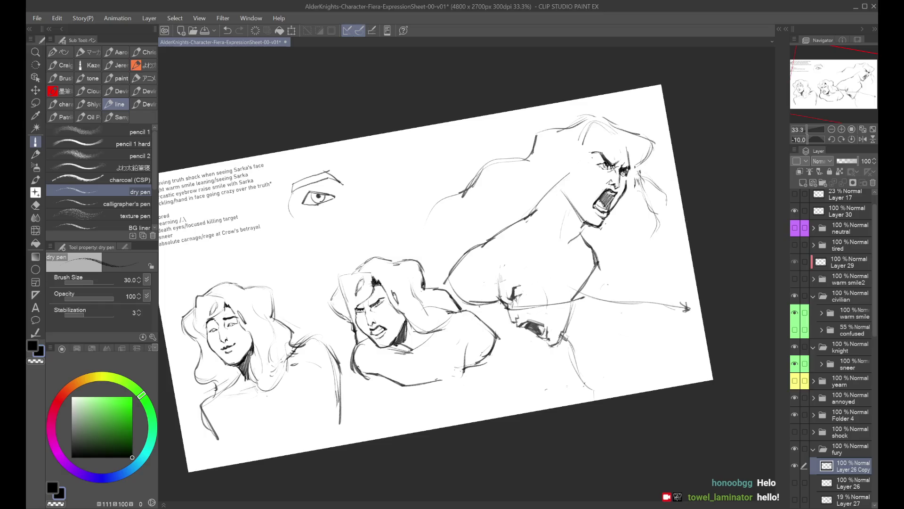
Redraw a short stroke around the shouting face's eye, try a brow stroke, and review mirrored
scroll(631, 183, up, 1)
drag(641, 167, 784, 207)
scroll(683, 181, down, 1)
scroll(683, 182, up, 2)
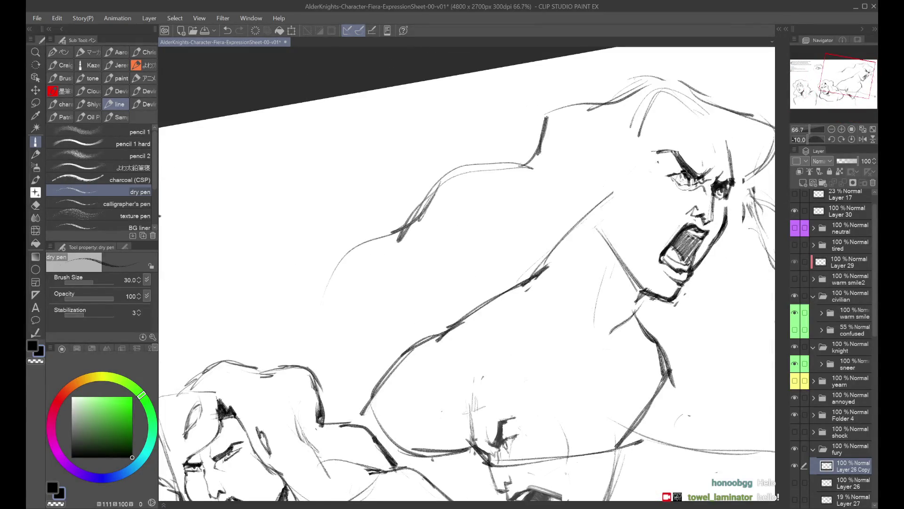
key(ctrl+z)
drag(679, 175, 688, 183)
scroll(695, 165, down, 2)
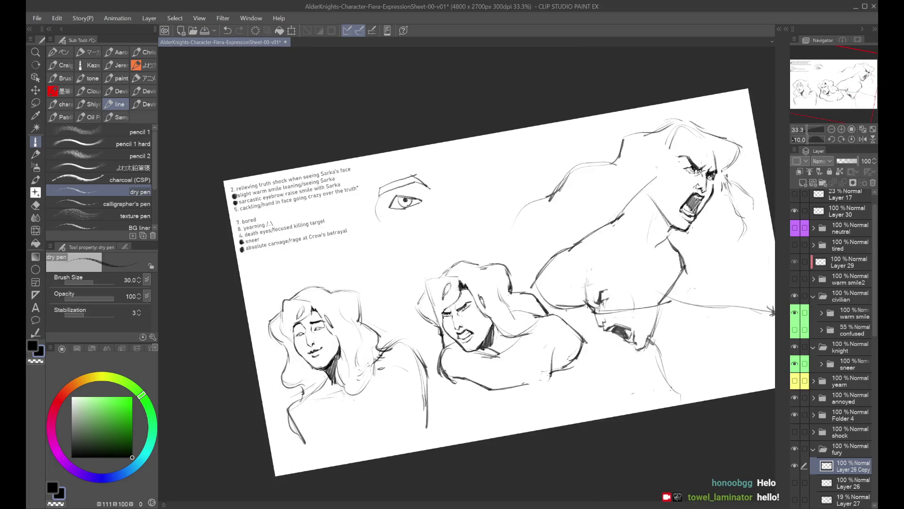
scroll(677, 158, up, 1)
drag(679, 162, 694, 155)
key(ctrl+z)
key(ctrl+minus)
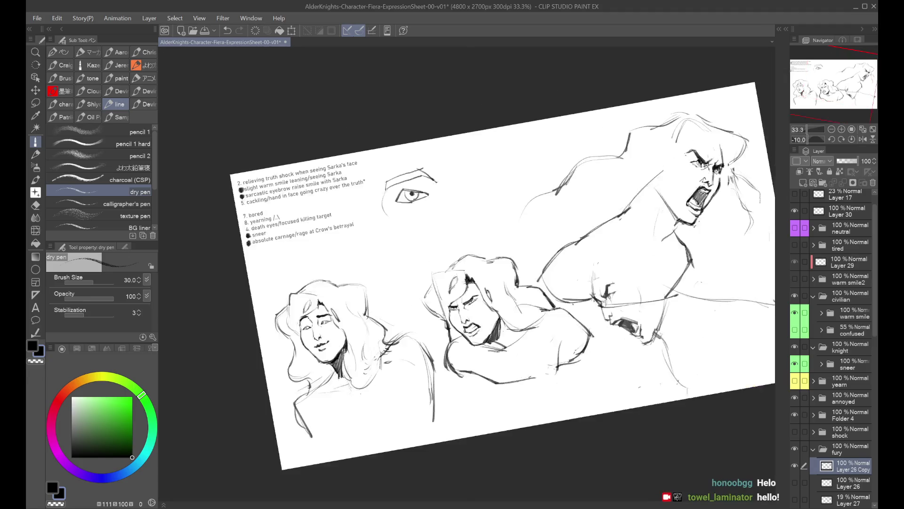
key(h)
key(h)
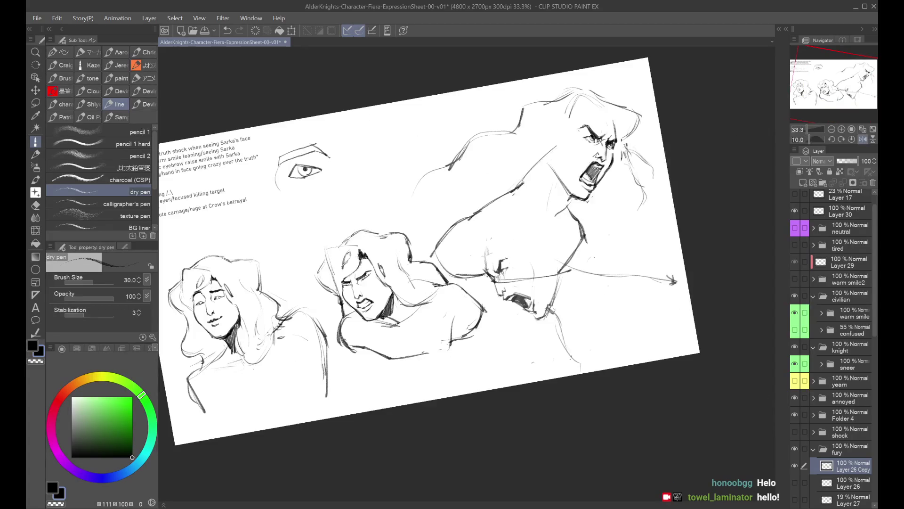
Compare the warm smile sketch with the confused version, then restore the warm smile
click(795, 312)
click(796, 330)
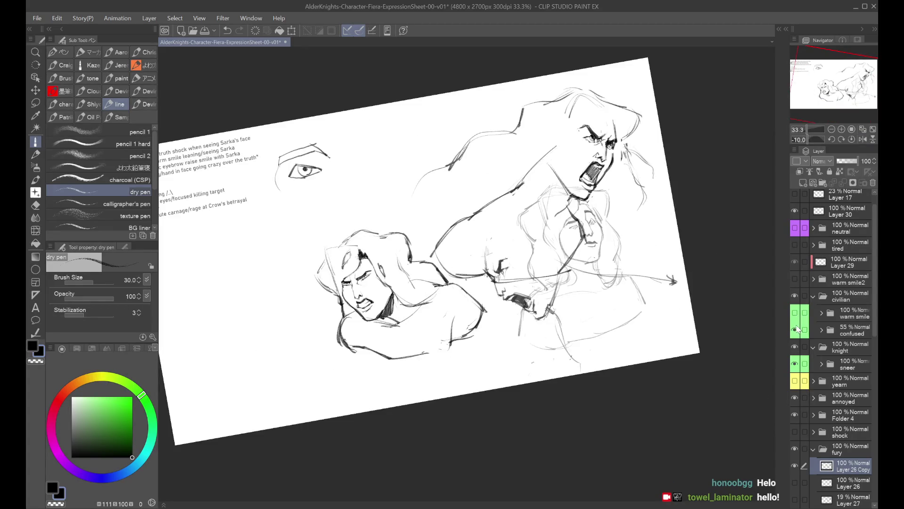
click(795, 312)
click(795, 329)
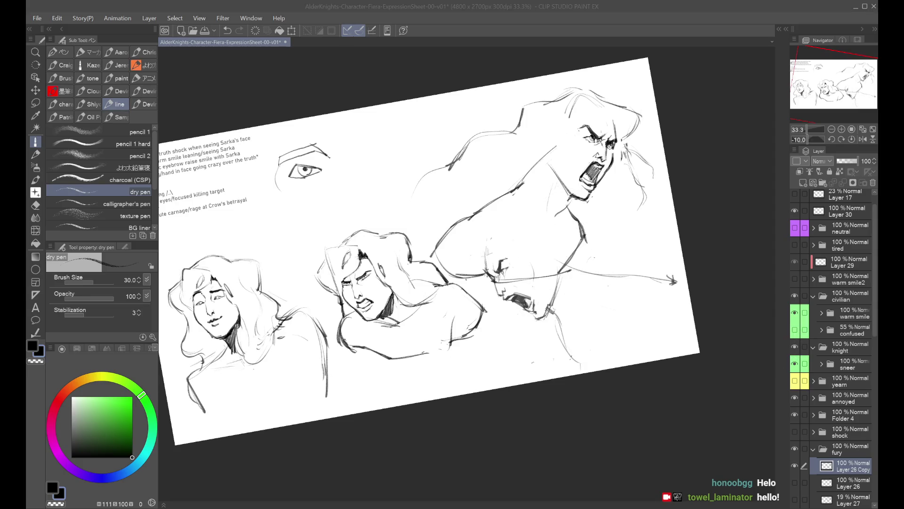
In the sneer Folder 2 group, toggle the middle face sketch to compare, then collapse it
click(818, 369)
click(821, 365)
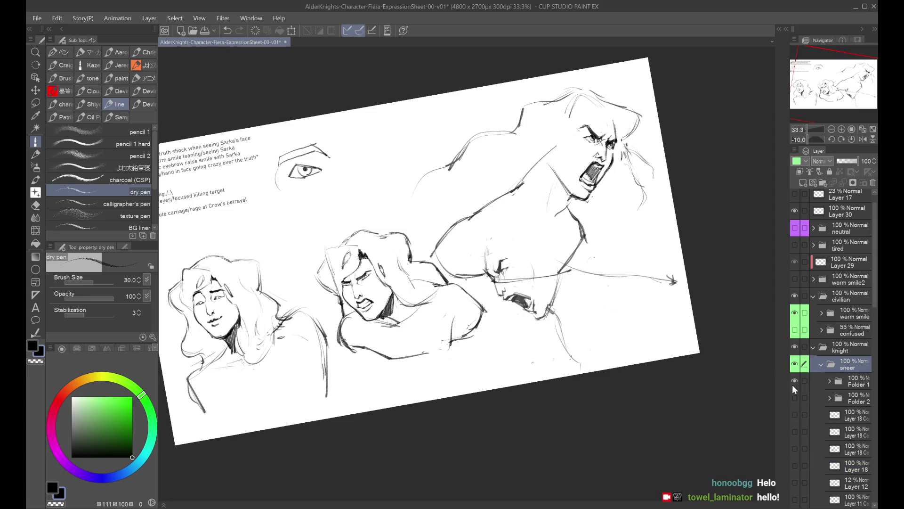
click(795, 397)
click(795, 395)
click(820, 364)
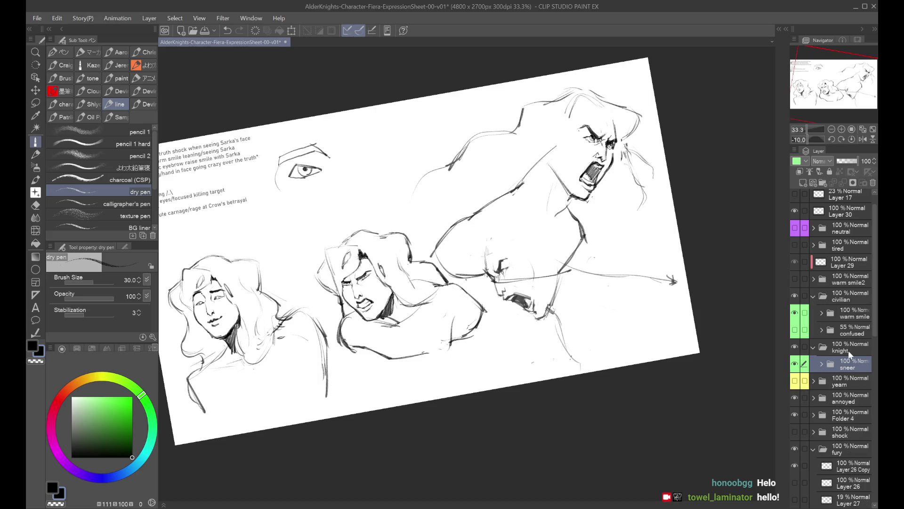
Compare the Layer 26 and Layer 26 Copy fury sketches and make Layer 26 Copy the drawing layer
scroll(872, 314, down, 3)
click(821, 360)
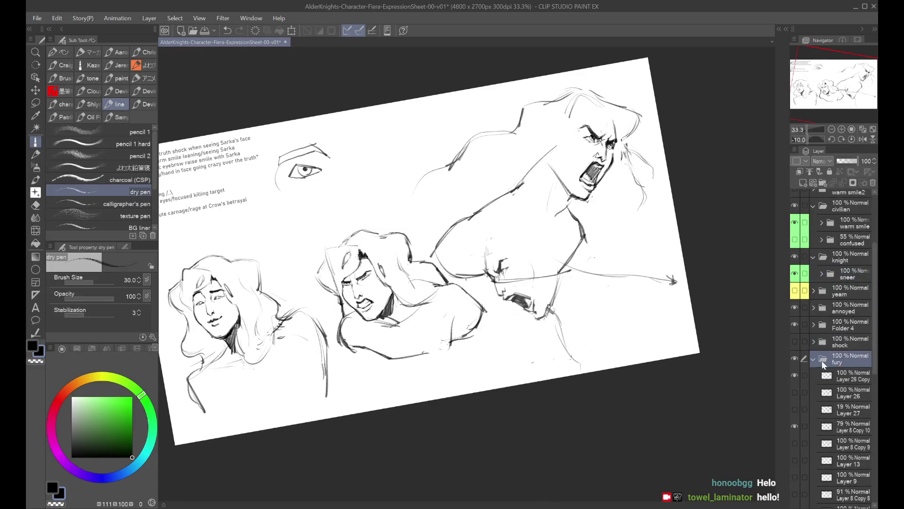
click(795, 376)
click(796, 391)
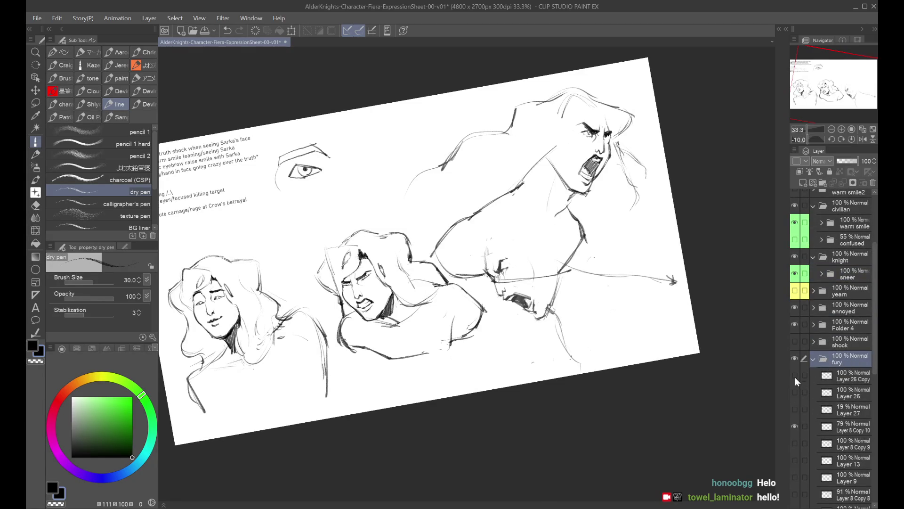
click(796, 375)
click(801, 374)
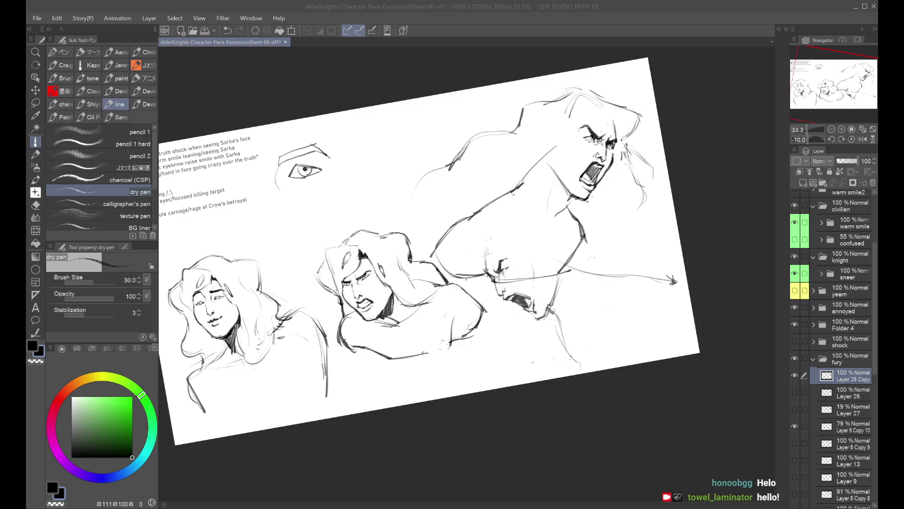
drag(730, 202, 726, 173)
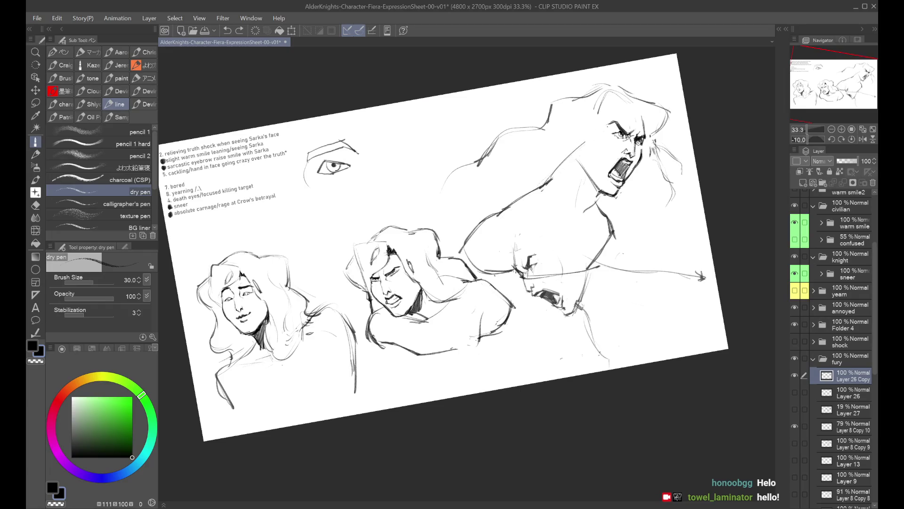
key(ctrl+z)
Push the shouting figure's shoulder lines up and left with a large Liquify brush
click(35, 230)
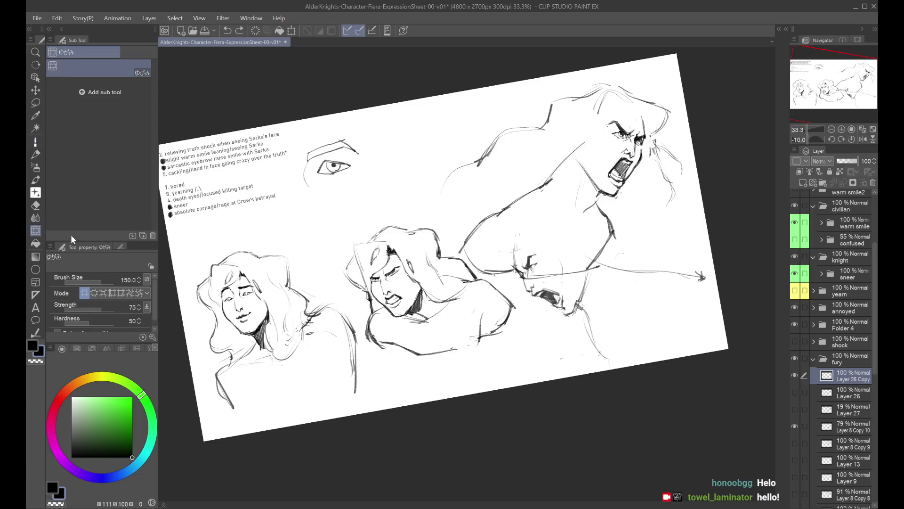
key(bracketright)
key(bracketright)
key(bracketright)
key(bracketright)
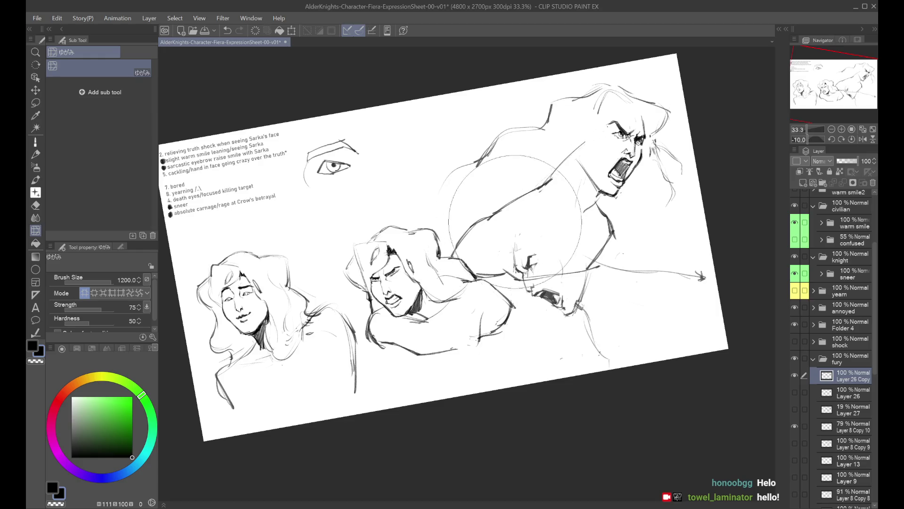
drag(522, 208, 519, 207)
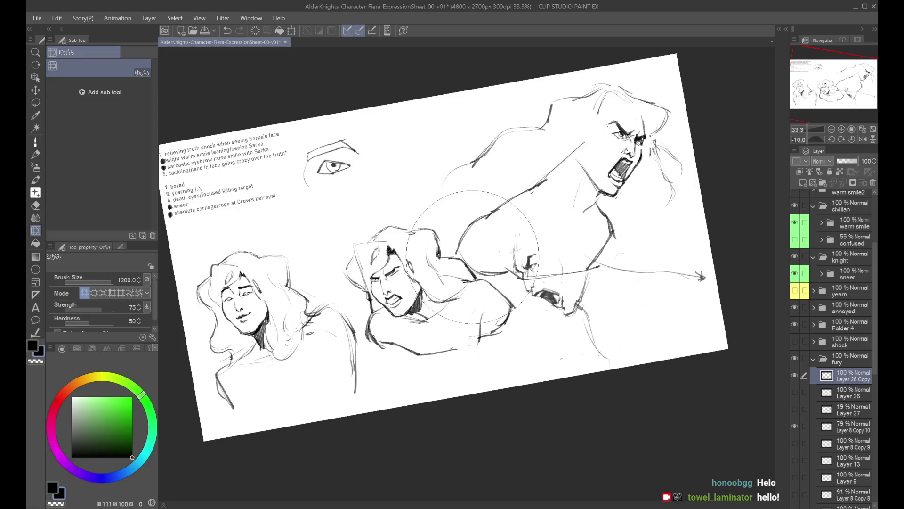
With the dry pen, redraw the shoulder line, retrying the stroke several times
click(46, 141)
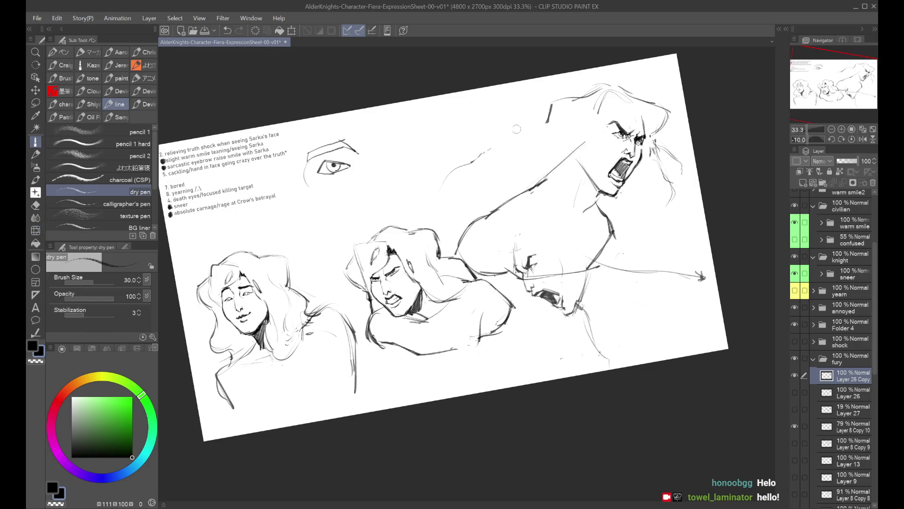
mouse_move(550, 119)
mouse_down()
mouse_move(486, 133)
mouse_move(460, 158)
mouse_up()
drag(494, 134, 464, 158)
key(ctrl+z)
drag(521, 122, 461, 158)
drag(452, 161, 407, 178)
key(ctrl+z)
key(ctrl+z)
drag(493, 133, 462, 158)
key(ctrl+z)
drag(515, 124, 465, 159)
key(ctrl+z)
mouse_move(503, 126)
mouse_down()
mouse_move(456, 165)
mouse_move(461, 157)
mouse_up()
Try longer shoulder strokes and a curve running down the back
key(ctrl+z)
drag(460, 162, 405, 214)
key(ctrl+z)
drag(473, 153, 398, 219)
key(ctrl+z)
drag(498, 120, 450, 180)
key(ctrl+z)
mouse_move(507, 111)
mouse_down()
mouse_move(455, 174)
mouse_move(396, 212)
mouse_up()
drag(449, 177, 400, 223)
Settle the shoulder strokes, checking them in a mirrored view
key(ctrl+z)
key(ctrl+z)
drag(455, 177, 444, 187)
key(ctrl+z)
drag(484, 144, 446, 192)
mouse_move(491, 120)
mouse_down()
mouse_move(449, 189)
mouse_move(386, 224)
mouse_up()
key(ctrl+z)
drag(481, 151, 393, 207)
key(h)
mouse_move(563, 171)
mouse_down()
mouse_move(473, 192)
mouse_move(466, 221)
mouse_up()
Draw a hair strand right of the shouting face and a short stroke at the top of the hair
key(ctrl+z)
key(h)
mouse_move(661, 159)
mouse_down()
mouse_move(667, 234)
mouse_move(648, 224)
mouse_up()
key(ctrl+z)
key(ctrl+z)
drag(654, 158, 632, 238)
key(ctrl+z)
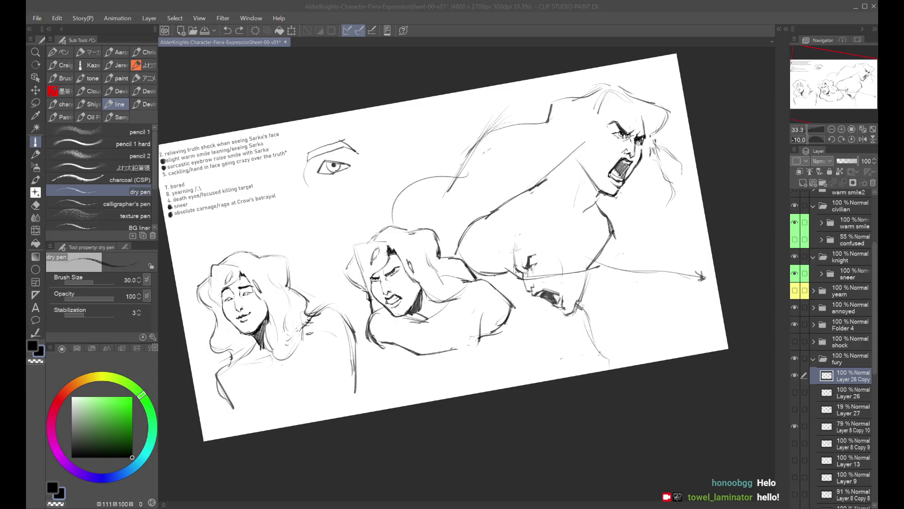
key(alt+Tab)
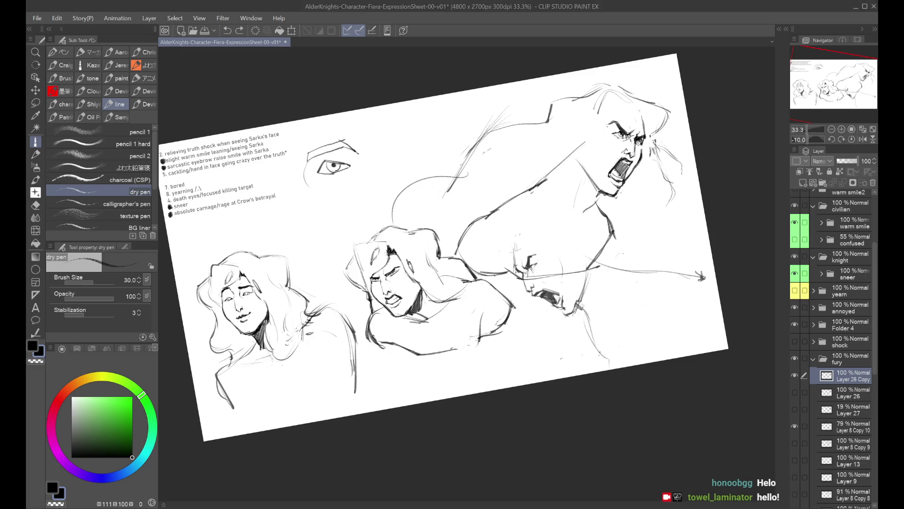
mouse_move(638, 118)
mouse_down()
mouse_move(645, 112)
mouse_move(579, 97)
mouse_move(612, 87)
mouse_up()
Rework the shouting face's eyebrow, ending with a longer brow stroke
key(ctrl+z)
mouse_move(660, 135)
mouse_down()
mouse_move(652, 170)
mouse_move(668, 187)
mouse_up()
key(ctrl+z)
drag(616, 108, 636, 119)
key(ctrl+z)
key(ctrl+y)
key(ctrl+z)
key(ctrl+z)
mouse_move(619, 123)
mouse_down()
mouse_move(601, 128)
mouse_move(612, 111)
mouse_move(588, 128)
mouse_up()
key(ctrl+z)
key(ctrl+z)
key(ctrl+z)
drag(590, 92, 577, 167)
key(ctrl+z)
Add a curved hair strand beside the face and test a long shoulder line mirrored
drag(608, 123, 576, 160)
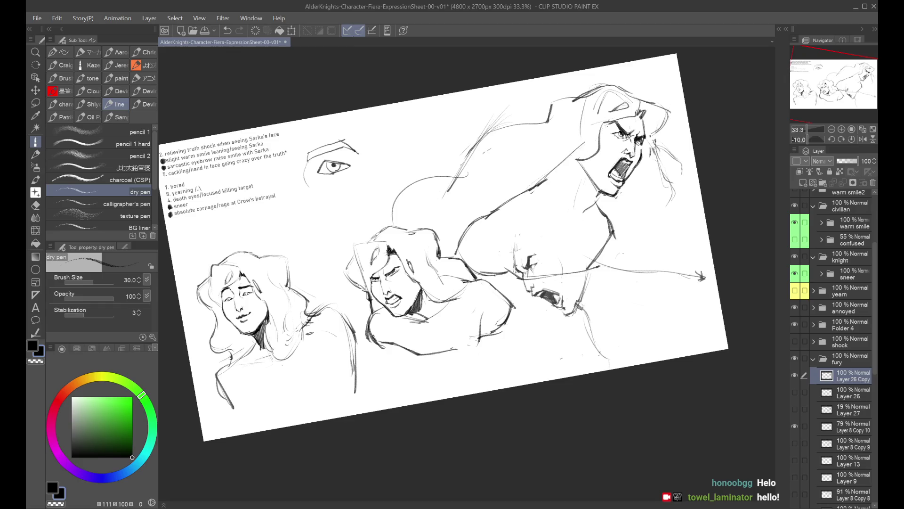
key(h)
mouse_move(326, 121)
mouse_down()
mouse_move(397, 188)
mouse_move(388, 184)
mouse_up()
key(ctrl+z)
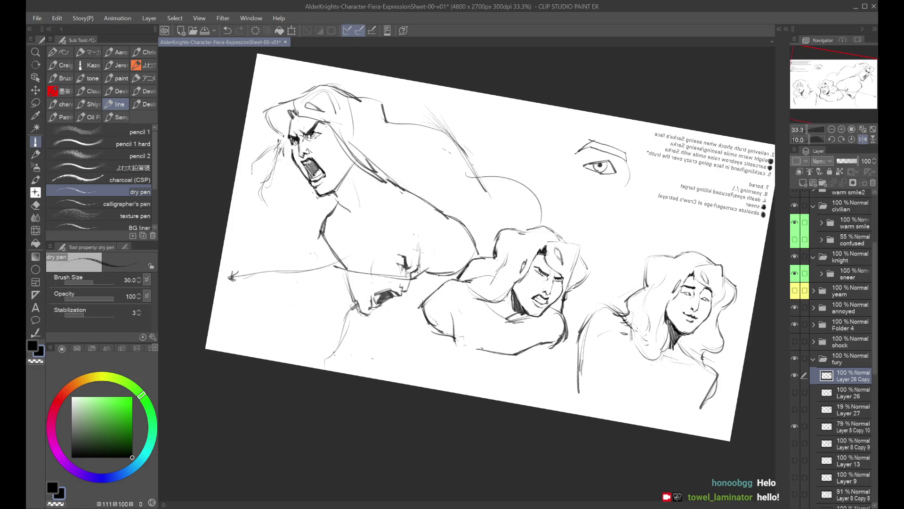
key(h)
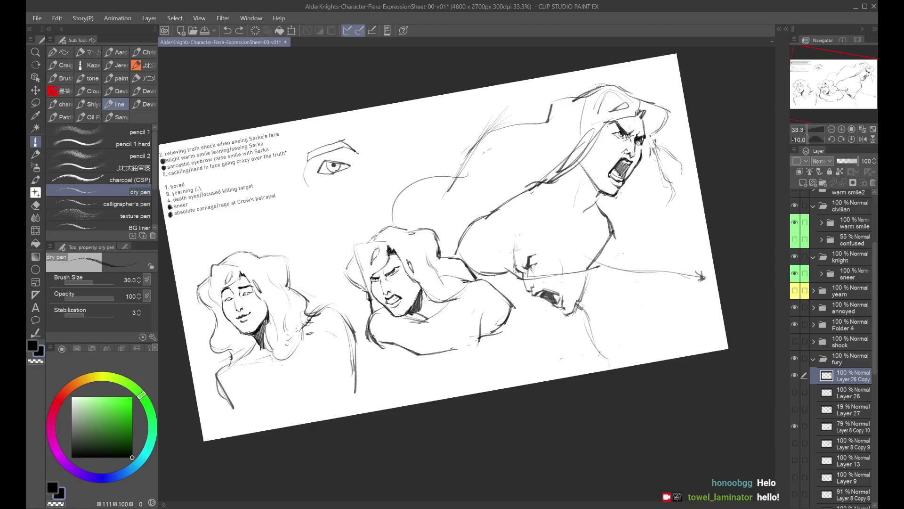
Draw long strokes down the hair beside the face, refining them
key(ctrl+z)
drag(592, 132, 554, 178)
key(ctrl+z)
drag(590, 140, 559, 173)
drag(563, 108, 540, 160)
key(ctrl+z)
Add flowing hair strands down the figure's right side and short strokes at the neck
key(ctrl+z)
mouse_move(651, 160)
mouse_down()
mouse_move(670, 222)
mouse_move(629, 246)
mouse_up()
key(ctrl+z)
drag(665, 186, 626, 250)
drag(667, 216, 594, 277)
drag(653, 235, 572, 280)
key(ctrl+z)
drag(623, 258, 590, 266)
Draw a long hair stroke sweeping downward on the left side
key(ctrl+z)
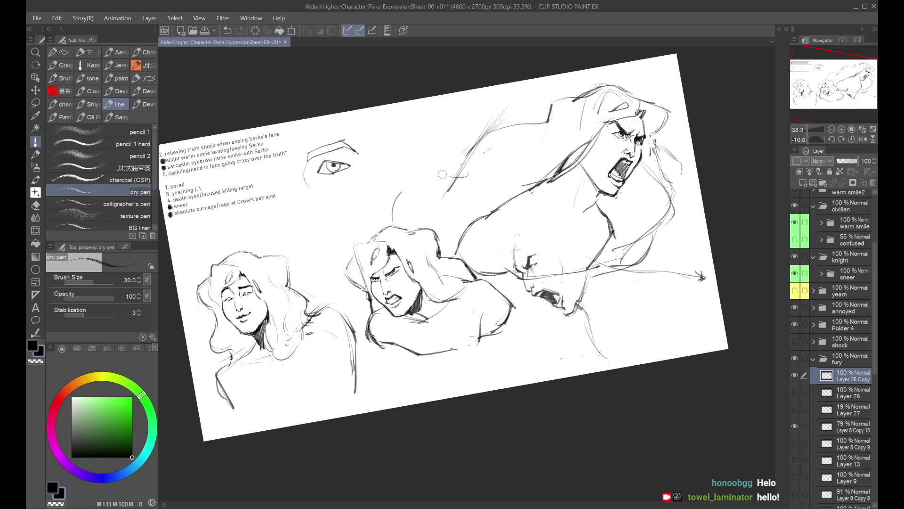
mouse_move(476, 166)
mouse_down()
mouse_move(418, 206)
mouse_move(402, 230)
mouse_move(415, 205)
mouse_move(414, 233)
mouse_up()
key(ctrl+z)
key(ctrl+z)
Add curved hair strands down the back behind the shoulder and reset the canvas rotation
key(ctrl+z)
key(ctrl+z)
drag(446, 201, 436, 212)
key(ctrl+z)
drag(485, 132, 441, 224)
key(ctrl+z)
drag(474, 144, 436, 231)
drag(471, 165, 415, 220)
key(ctrl+z)
mouse_move(461, 175)
mouse_down()
mouse_move(412, 239)
mouse_move(401, 232)
mouse_up()
key(ctrl+z)
key(ctrl+z)
key(ctrl+z)
mouse_move(466, 179)
mouse_down()
mouse_move(422, 209)
mouse_move(407, 234)
mouse_up()
key(ctrl+shift+r)
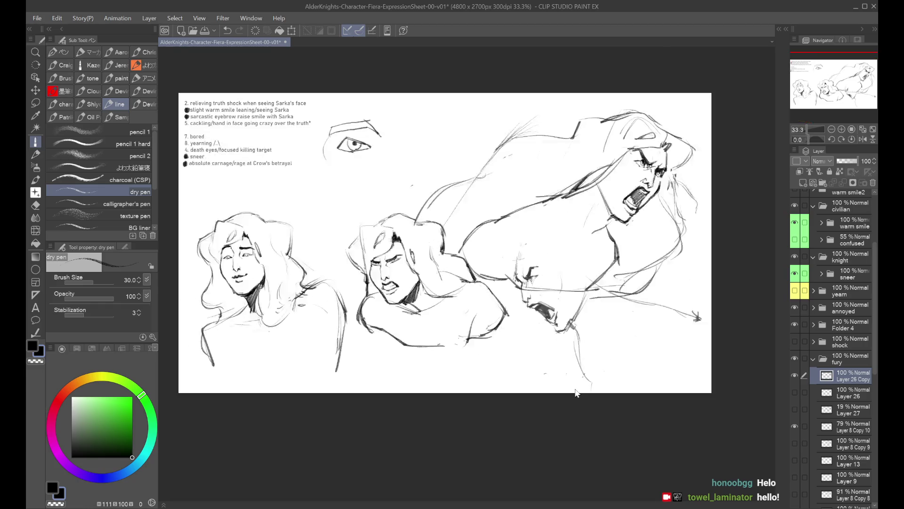
Hide Layer 8 Copy 10, then scale the fury figure down to fit the upper right
scroll(797, 383, down, 2)
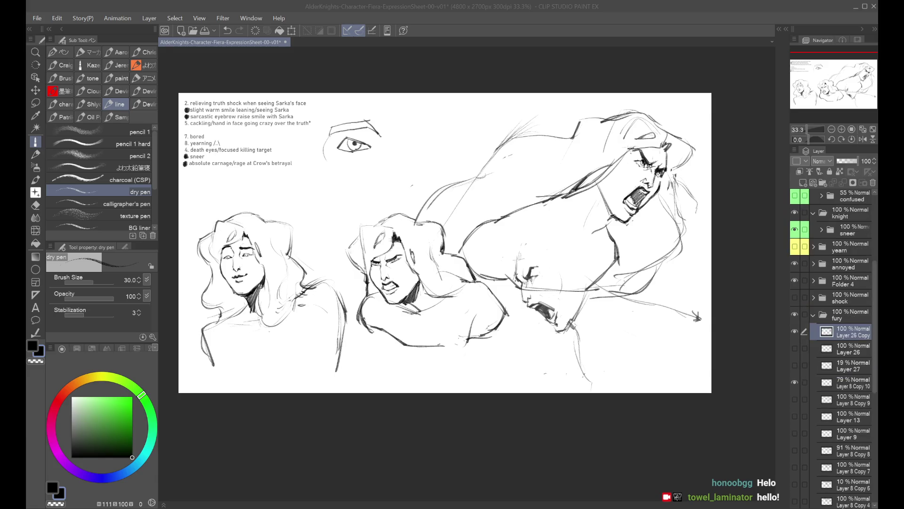
click(795, 383)
key(ctrl+t)
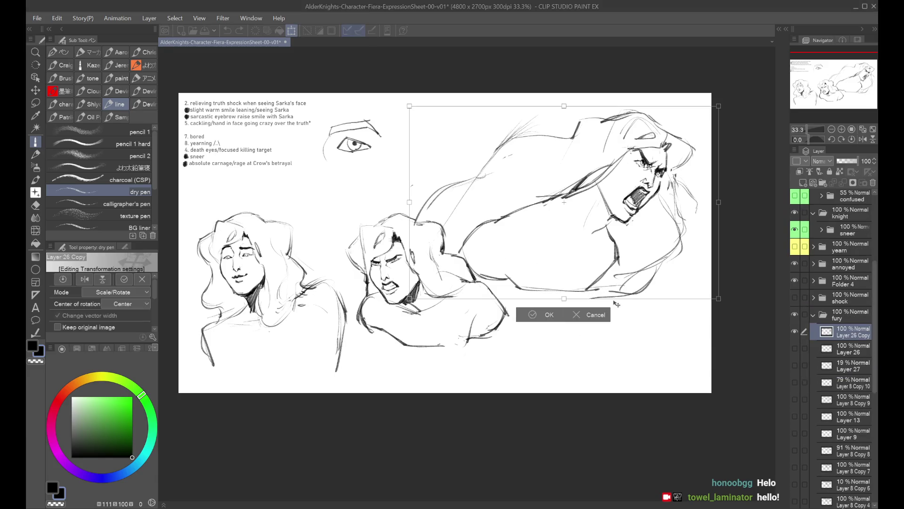
mouse_move(566, 298)
mouse_down()
mouse_move(567, 224)
mouse_move(567, 267)
mouse_up()
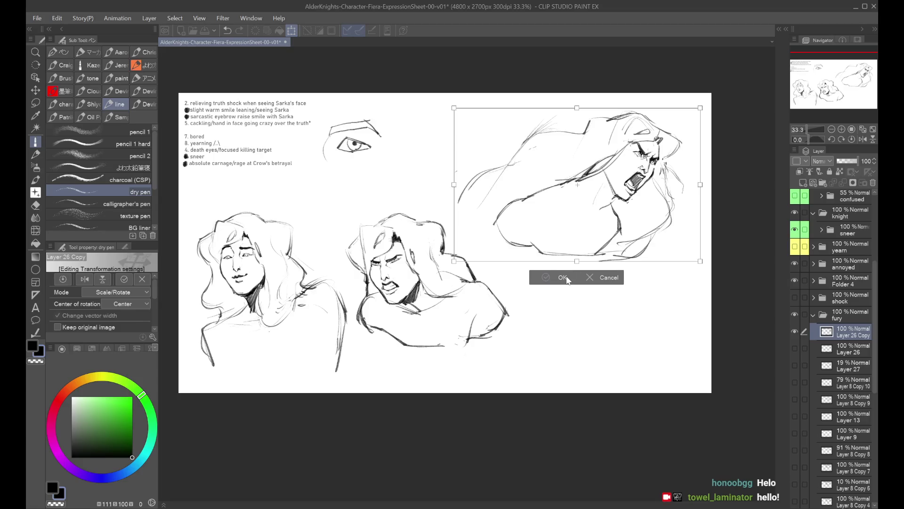
click(566, 278)
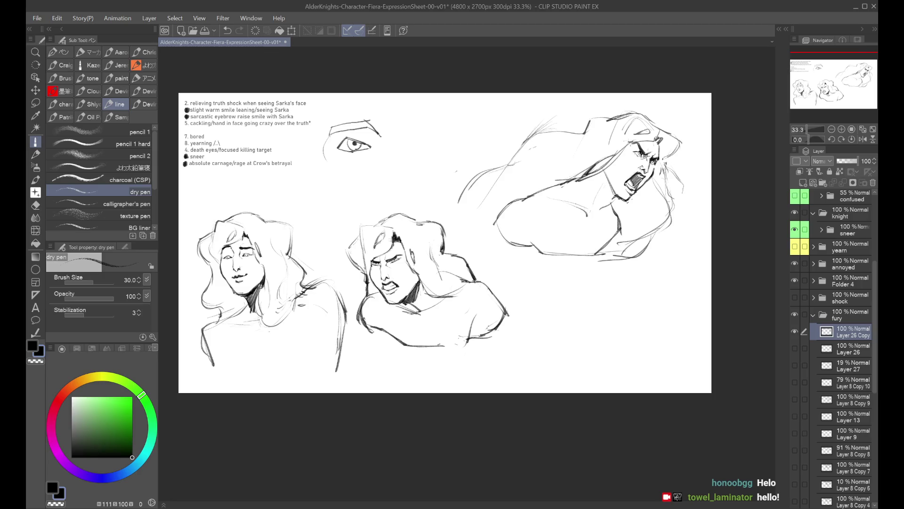
Try several versions of the long hair curve, undoing each to retry
key(h)
key(h)
mouse_move(523, 189)
mouse_down()
mouse_move(511, 204)
mouse_move(517, 191)
mouse_move(509, 190)
mouse_up()
key(ctrl+z)
mouse_move(536, 190)
mouse_down()
mouse_move(510, 205)
mouse_move(532, 197)
mouse_move(490, 235)
mouse_up()
key(ctrl+z)
mouse_move(524, 189)
mouse_down()
mouse_move(505, 190)
mouse_move(492, 207)
mouse_move(542, 197)
mouse_move(511, 194)
mouse_move(520, 193)
mouse_move(478, 222)
mouse_move(489, 252)
mouse_up()
key(ctrl+z)
Draw the chest-bottom line, then redraw it lower and longer
key(ctrl+z)
key(ctrl+z)
key(ctrl+z)
key(ctrl+z)
key(ctrl+z)
key(ctrl+z)
key(ctrl+z)
key(ctrl+z)
key(ctrl+z)
mouse_move(479, 221)
mouse_down()
mouse_move(487, 252)
mouse_move(533, 248)
mouse_move(513, 243)
mouse_move(528, 235)
mouse_up()
key(ctrl+z)
key(ctrl+z)
key(ctrl+z)
key(ctrl+z)
mouse_move(483, 253)
mouse_down()
mouse_move(516, 243)
mouse_move(574, 259)
mouse_up()
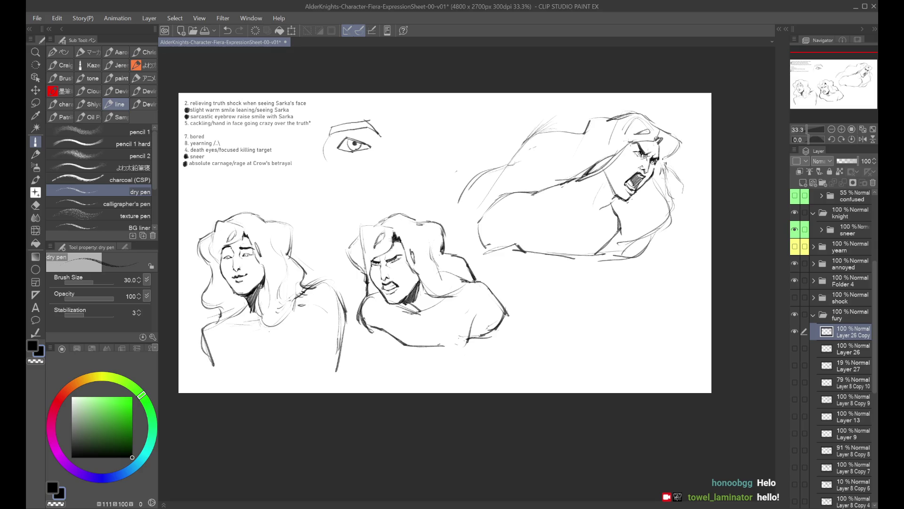
key(ctrl+z)
Redraw the torso's left edge curving downward and test a line across the torso, checking it mirrored
drag(510, 211, 485, 249)
drag(498, 212, 509, 249)
drag(531, 215, 602, 234)
key(ctrl+z)
drag(549, 197, 606, 218)
key(ctrl+z)
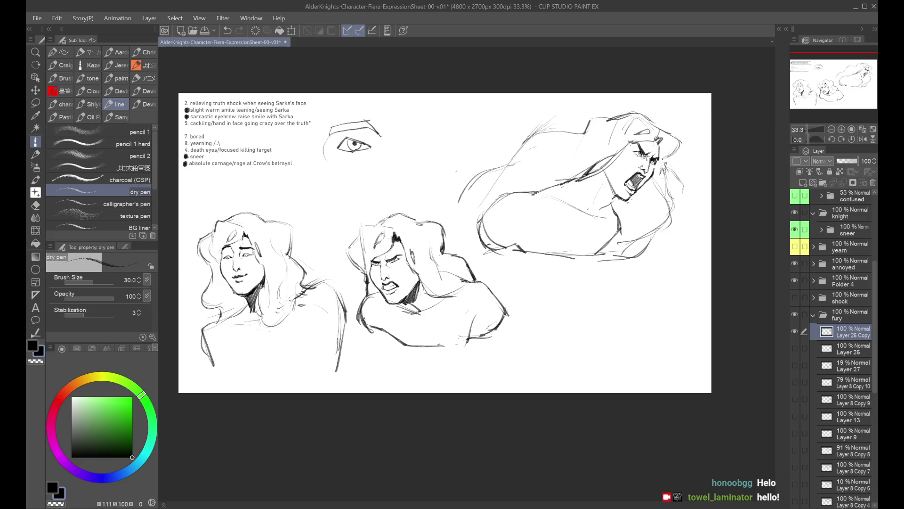
key(ctrl+z)
key(h)
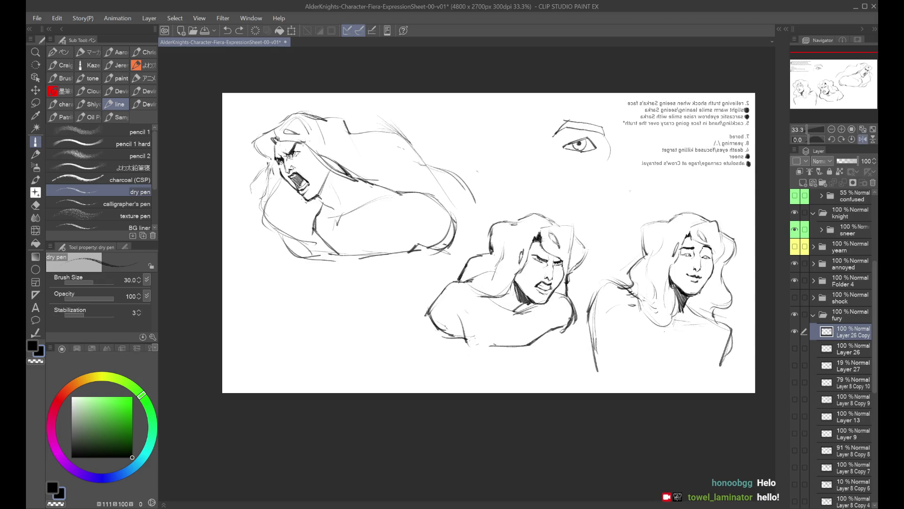
key(h)
Redraw the shouting figure's neck line, flipping the canvas to check proportions
drag(614, 215, 620, 231)
key(ctrl+z)
drag(615, 198, 619, 245)
key(ctrl+z)
key(ctrl+z)
key(ctrl+z)
key(ctrl+z)
drag(610, 206, 616, 246)
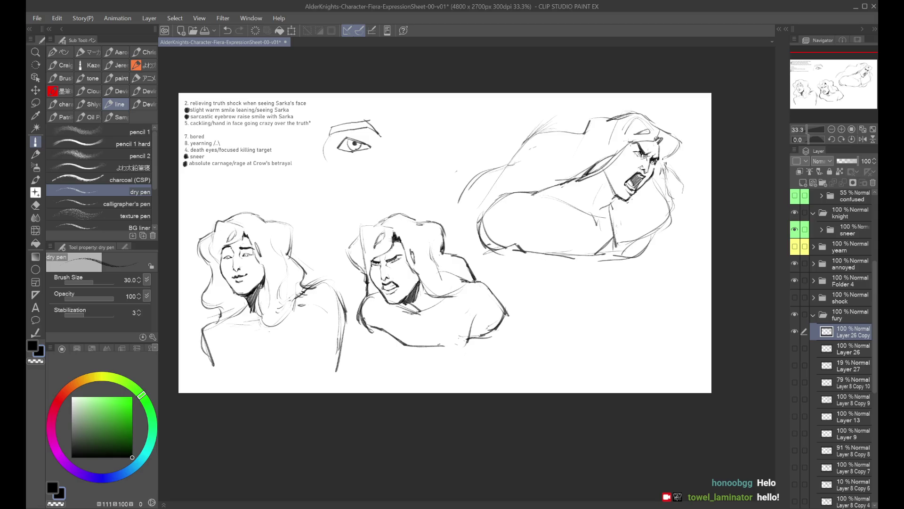
key(h)
key(h)
mouse_move(629, 200)
mouse_down()
mouse_move(615, 226)
mouse_move(617, 216)
mouse_up()
key(ctrl+z)
key(ctrl+z)
key(h)
key(h)
scroll(591, 178, up, 3)
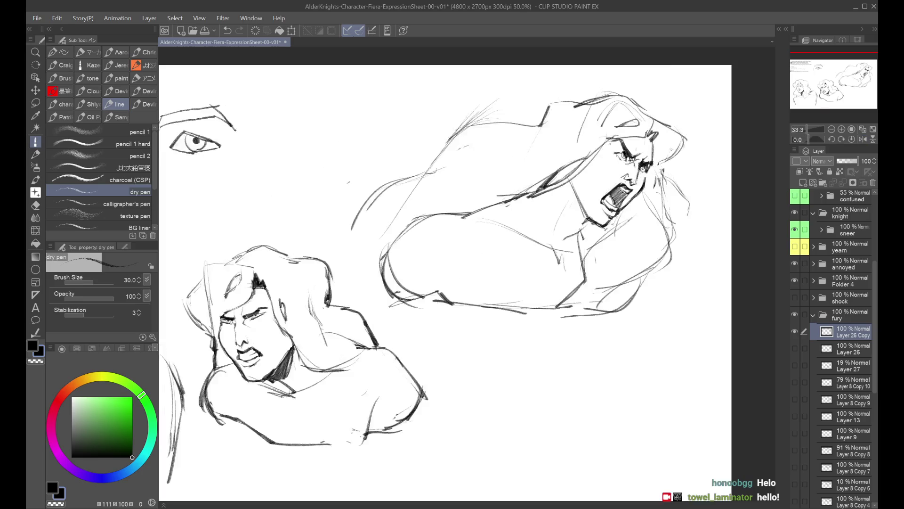
Try several small strokes beside the shouting face's mouth, undoing each to retry
key(h)
scroll(590, 178, down, 3)
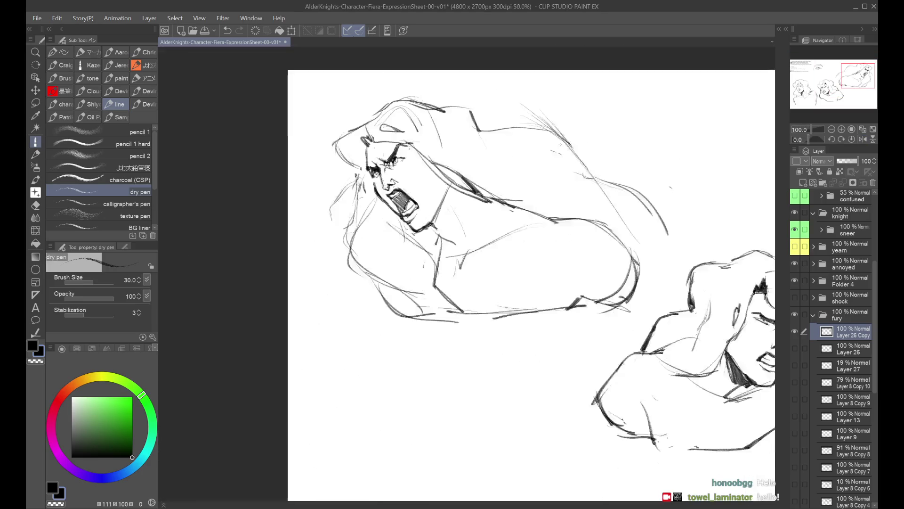
scroll(507, 178, down, 1)
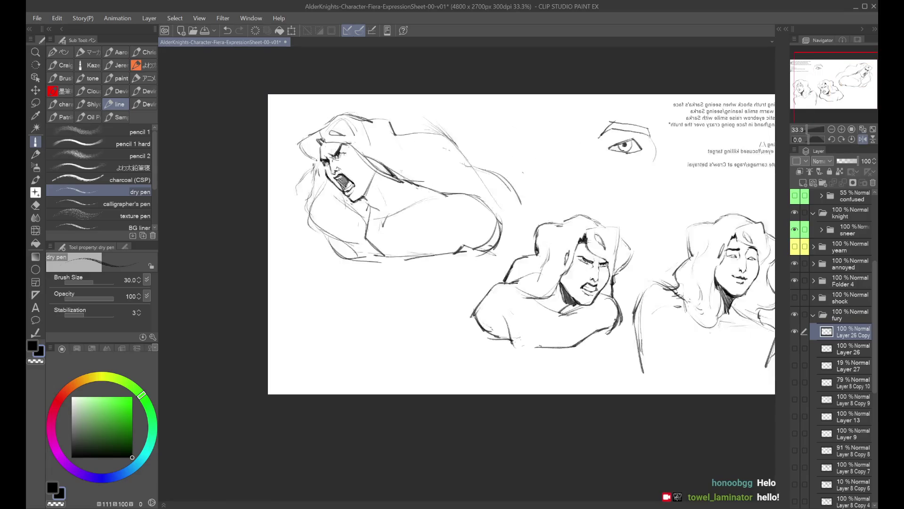
scroll(367, 179, up, 1)
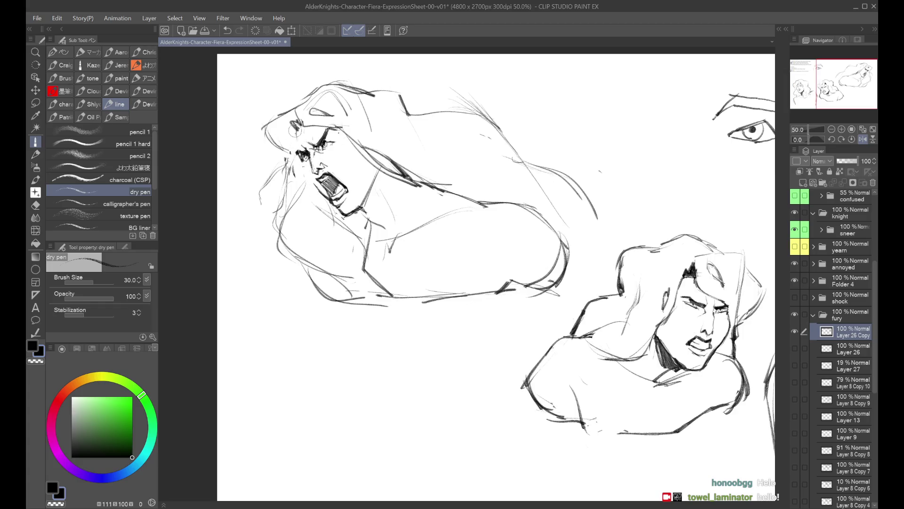
key(ctrl+z)
drag(305, 166, 309, 189)
key(ctrl+z)
drag(306, 166, 313, 193)
key(ctrl+z)
mouse_move(304, 162)
mouse_down()
mouse_move(314, 194)
mouse_move(331, 201)
mouse_up()
key(ctrl+z)
key(ctrl+z)
key(ctrl+z)
key(h)
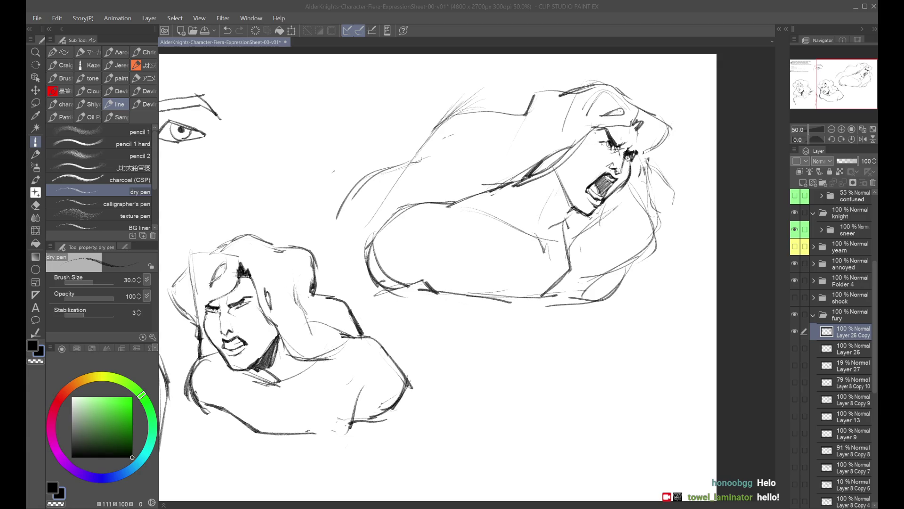
Add a short stroke around the shouting face's eye, keeping it after a redo
key(alt+Tab)
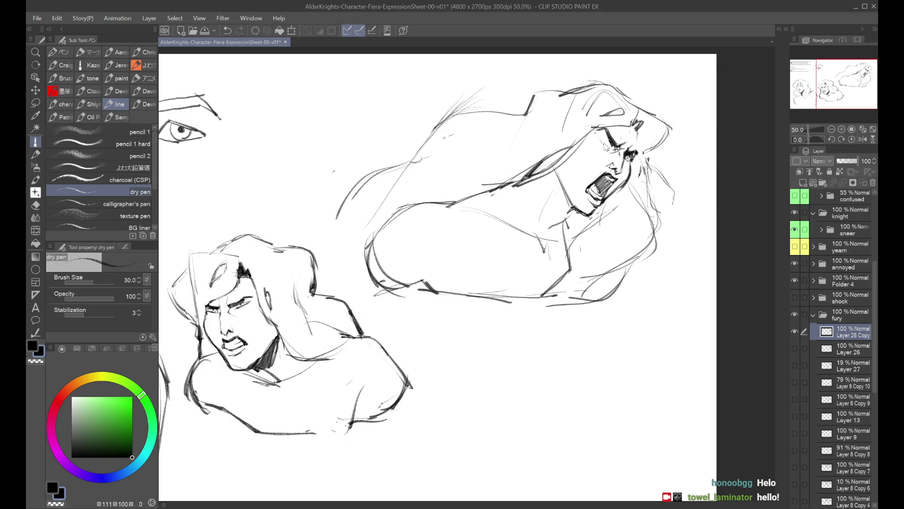
key(ctrl+z)
key(h)
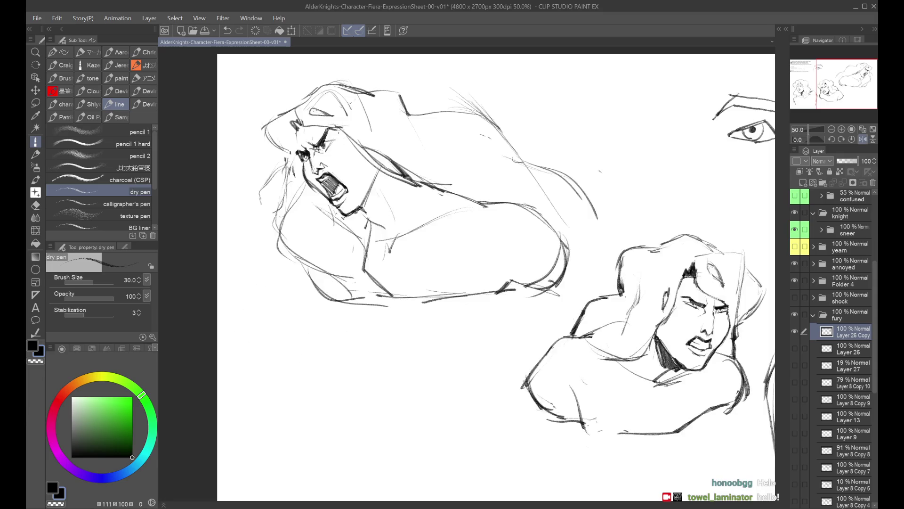
key(h)
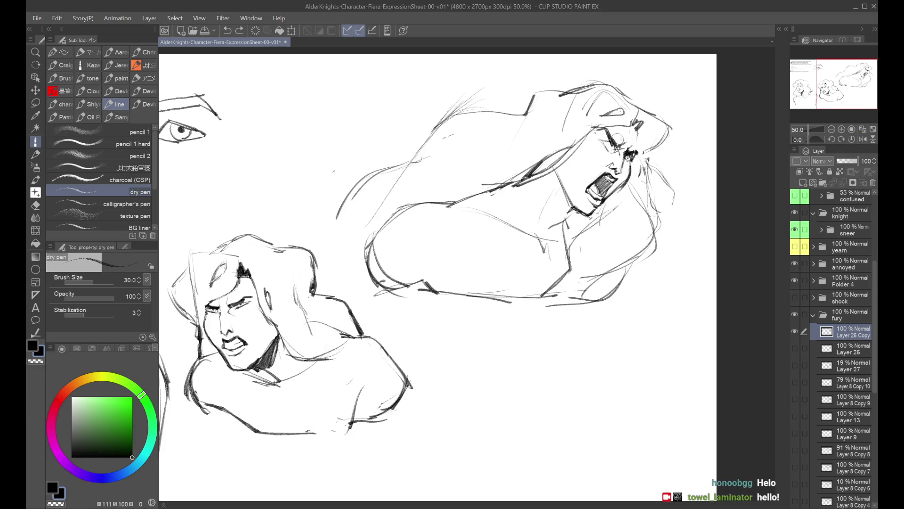
mouse_move(605, 145)
mouse_down()
mouse_move(610, 153)
mouse_move(617, 135)
mouse_up()
key(ctrl+z)
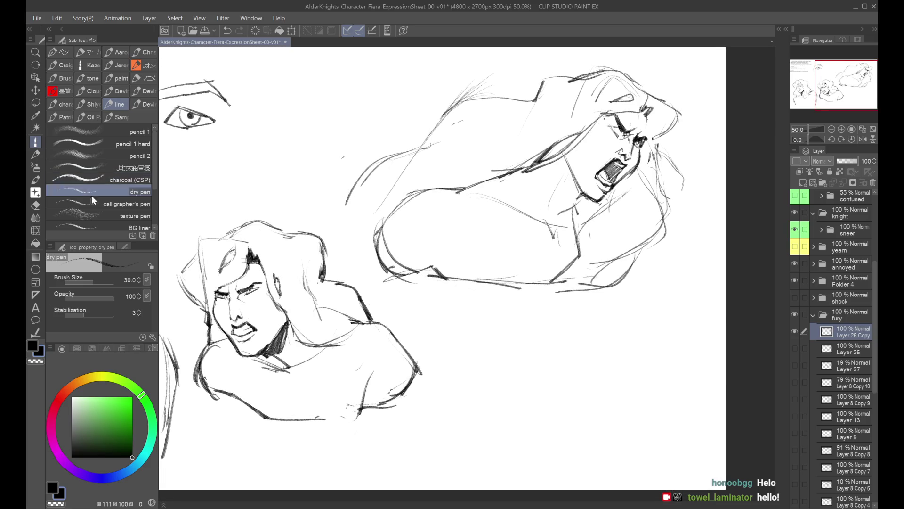
key(ctrl+y)
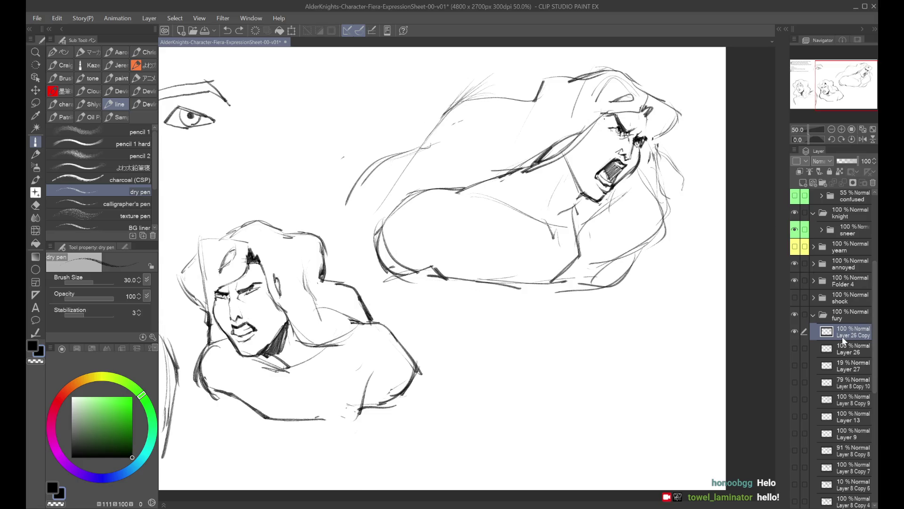
Duplicate the sketch layer as Layer 26 Copy 2 and reframe the view on the shouting figure
key(ctrl+minus)
key(ctrl+j)
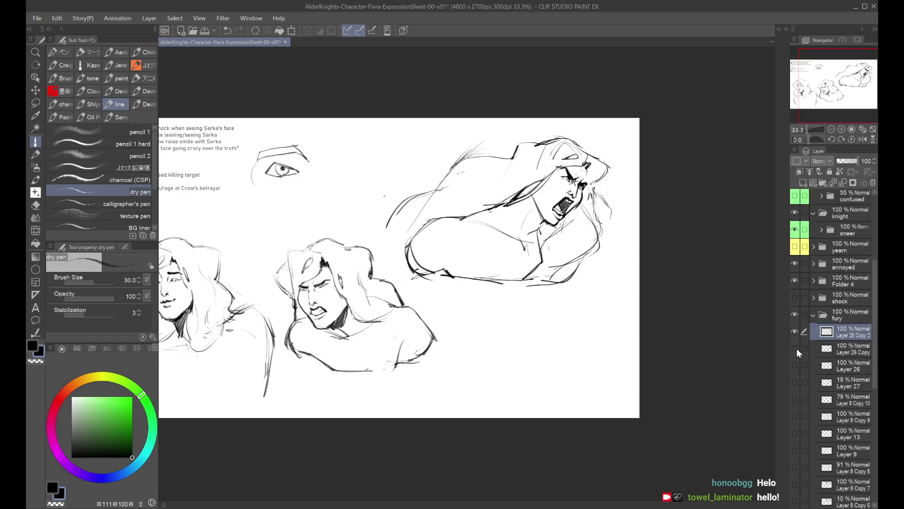
key(ctrl+minus)
key(ctrl+plus)
key(ctrl+plus)
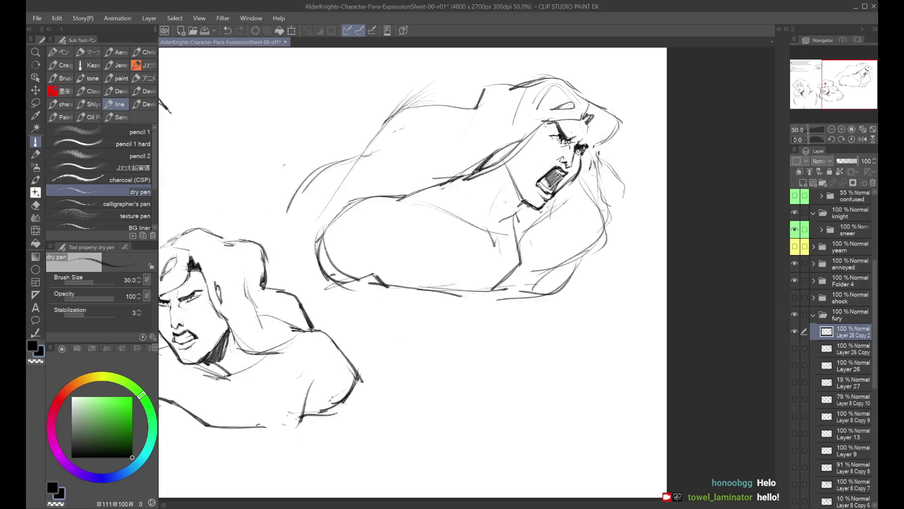
key(ctrl+plus)
key(ctrl+plus)
key(ctrl+minus)
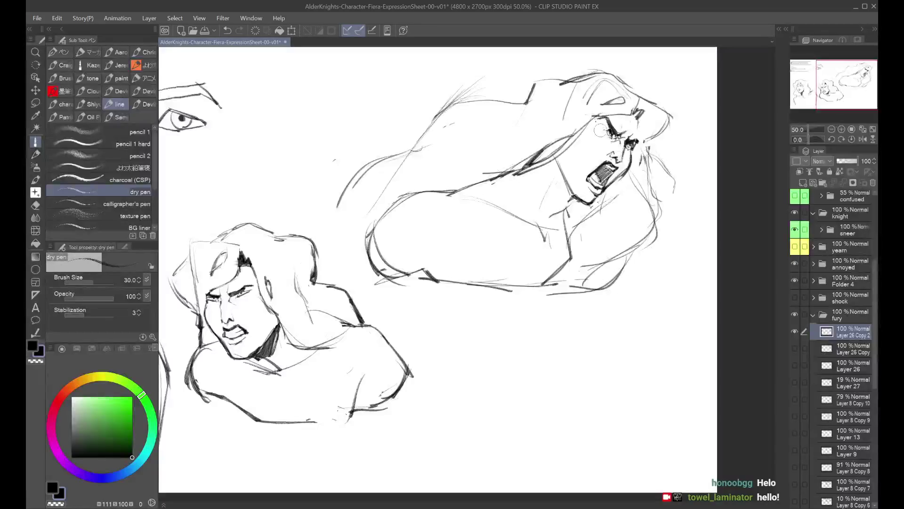
scroll(601, 130, up, 1)
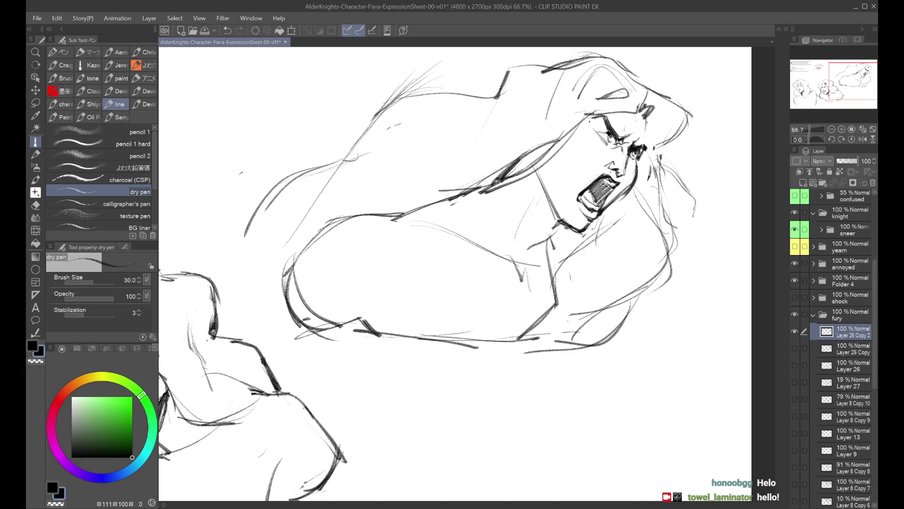
Redraw the eye outline and add small strokes near the eye, checking the face mirrored
key(h)
key(h)
drag(633, 153, 640, 156)
key(ctrl+z)
key(ctrl+y)
key(ctrl+z)
key(ctrl+y)
key(h)
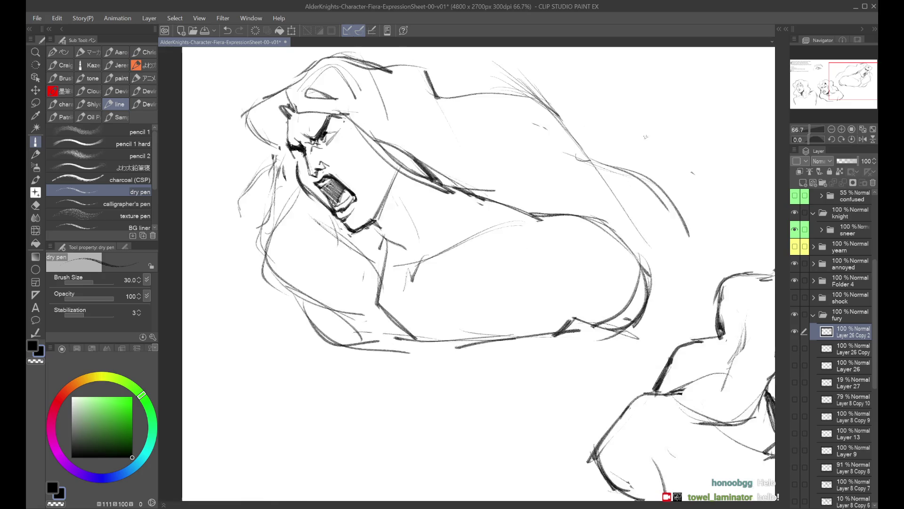
key(h)
drag(598, 141, 612, 155)
key(ctrl+z)
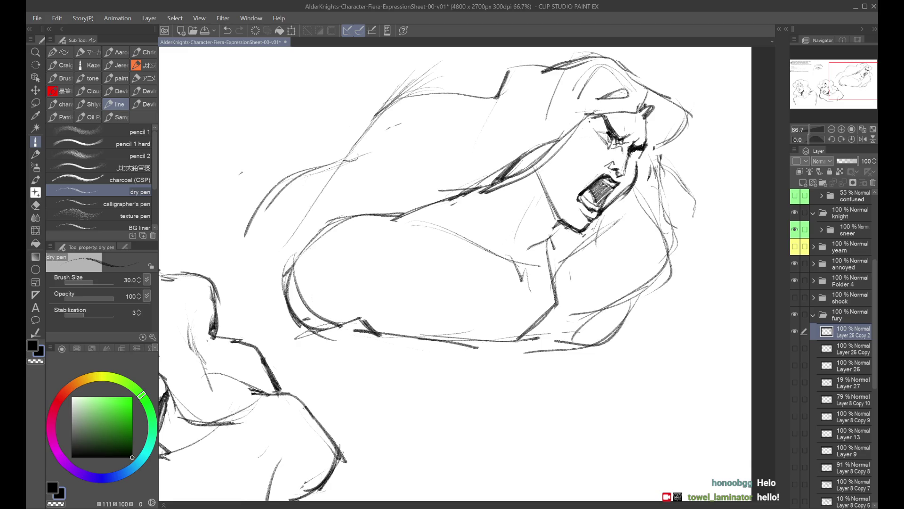
key(h)
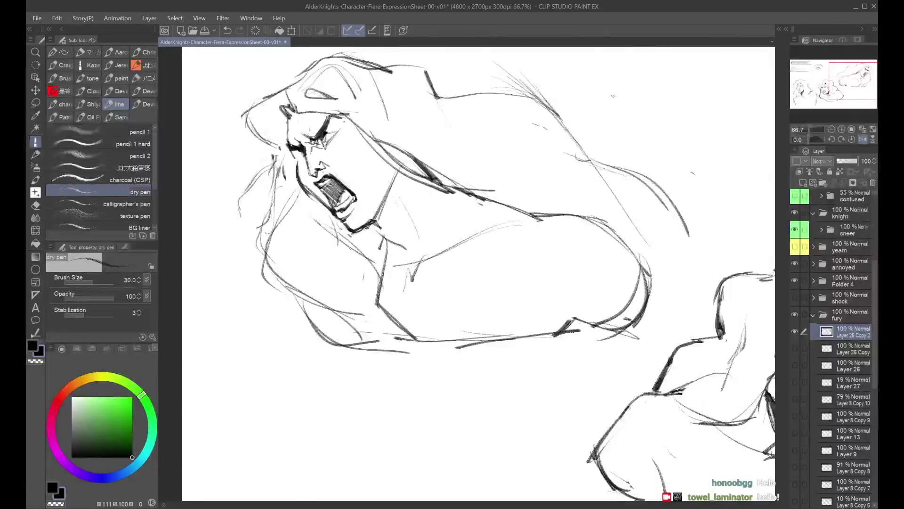
key(h)
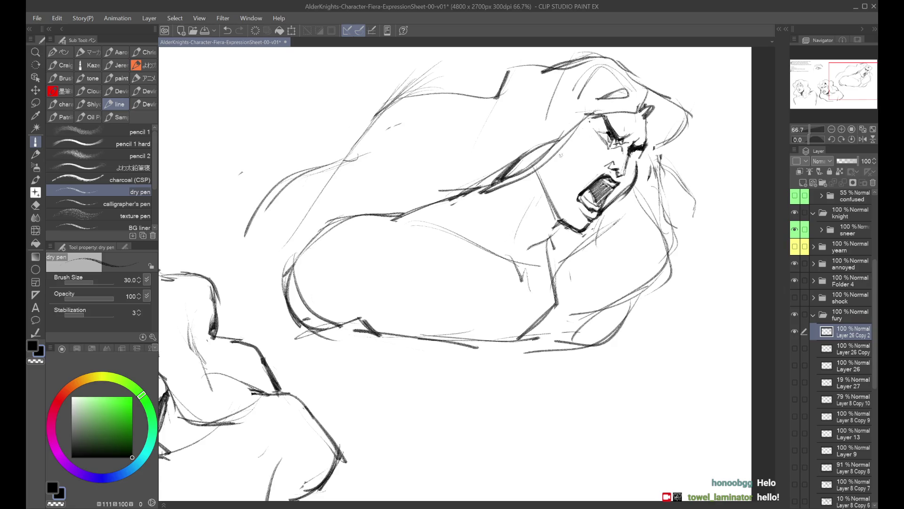
Redraw the tear line slightly further left and rework the cheek and jaw line
key(ctrl+z)
drag(567, 131, 568, 147)
mouse_move(561, 183)
mouse_down()
mouse_move(565, 210)
mouse_move(570, 198)
mouse_move(560, 240)
mouse_up()
key(ctrl+z)
key(ctrl+z)
key(ctrl+z)
key(ctrl+z)
drag(551, 200, 560, 235)
key(ctrl+z)
key(ctrl+z)
drag(546, 179, 553, 231)
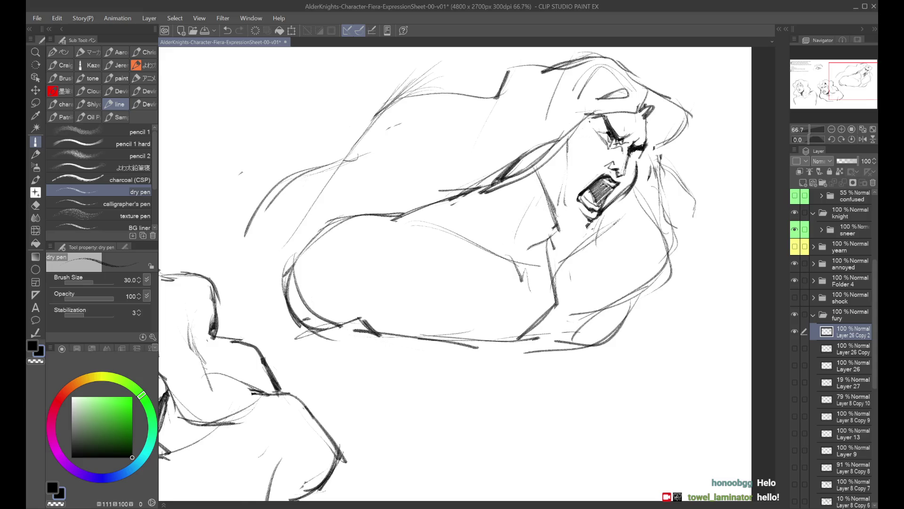
key(h)
key(h)
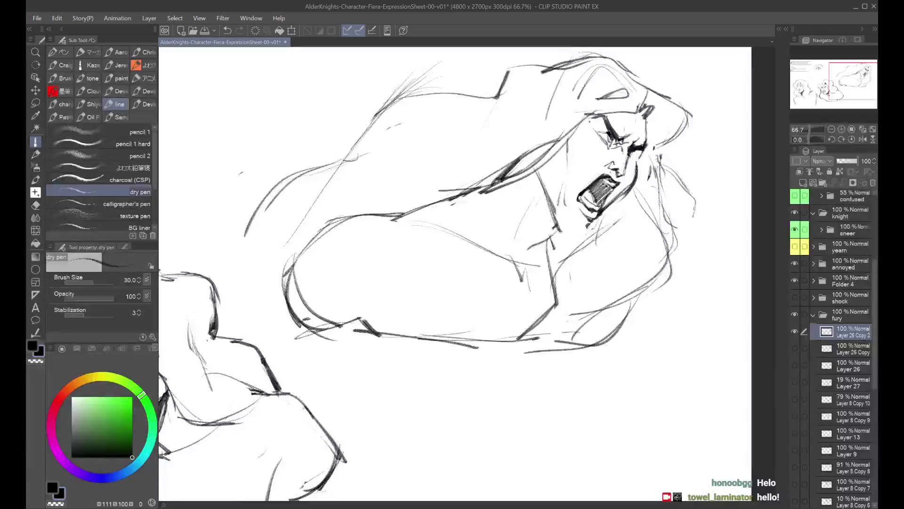
Redraw the neck line, extending it toward the shoulder
drag(561, 230, 571, 234)
key(ctrl+z)
key(ctrl+z)
drag(550, 204, 566, 230)
Reshape the open mouth's lower lip and try versions of its right edge
key(ctrl+z)
drag(560, 228, 580, 235)
drag(582, 204, 595, 219)
key(ctrl+z)
key(ctrl+z)
key(ctrl+z)
key(ctrl+z)
drag(617, 187, 593, 221)
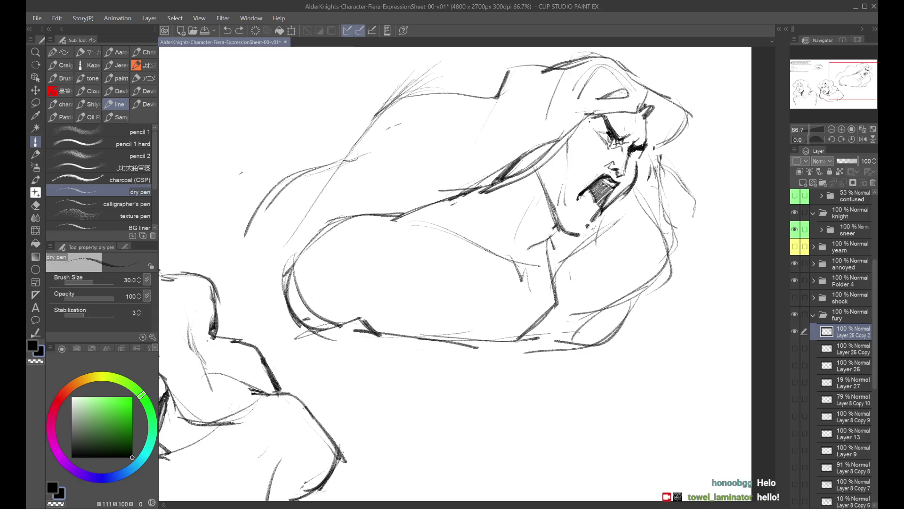
key(ctrl+z)
mouse_move(615, 188)
mouse_down()
mouse_move(592, 223)
mouse_move(575, 208)
mouse_move(591, 206)
mouse_move(597, 217)
mouse_up()
key(ctrl+z)
key(ctrl+z)
key(ctrl+z)
key(ctrl+z)
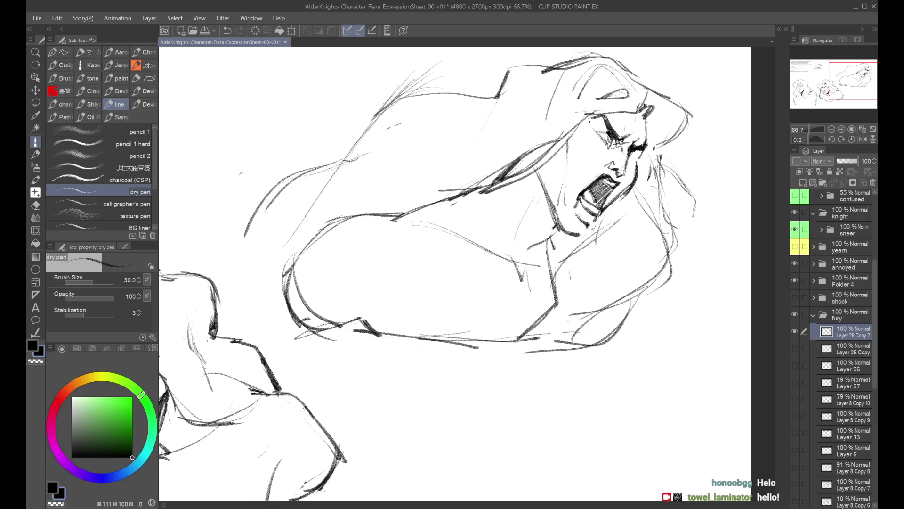
key(h)
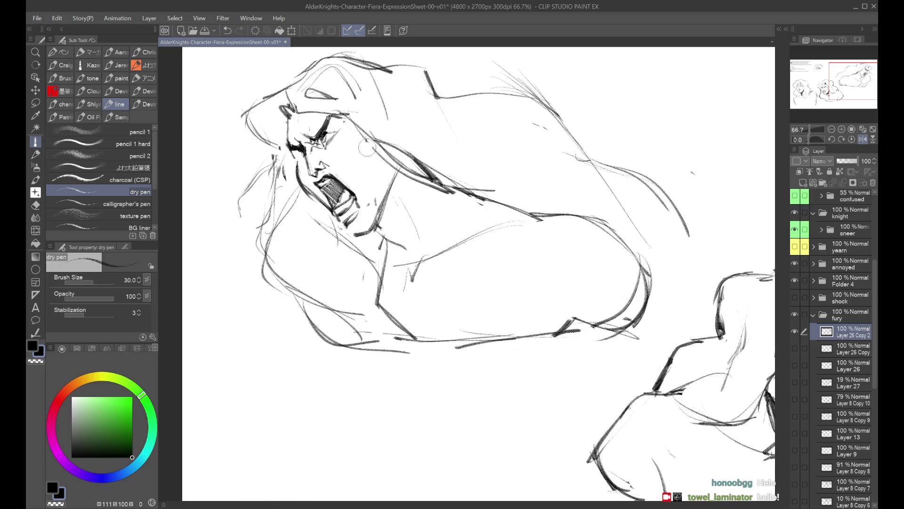
key(h)
Test a short stroke on the fury face, then compare the sketch mirrored
mouse_move(559, 142)
mouse_down()
mouse_move(553, 187)
mouse_move(558, 170)
mouse_up()
key(ctrl+z)
key(h)
key(h)
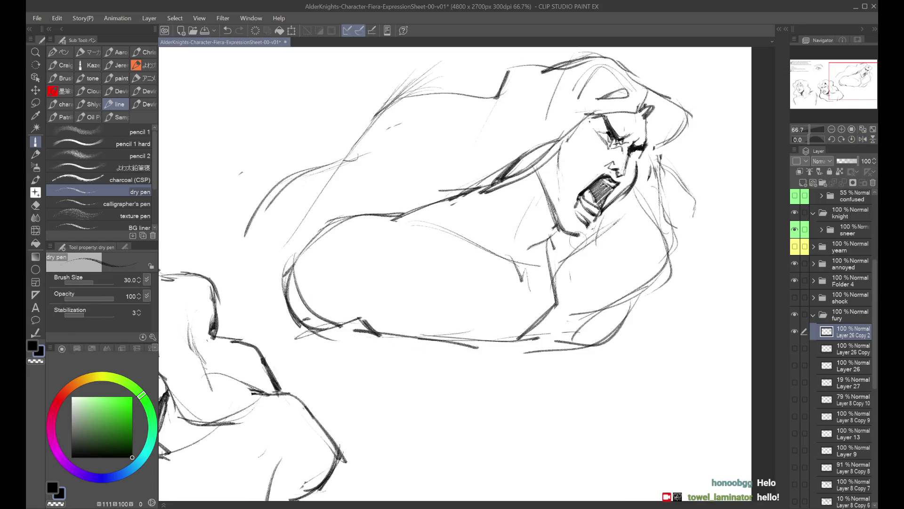
key(h)
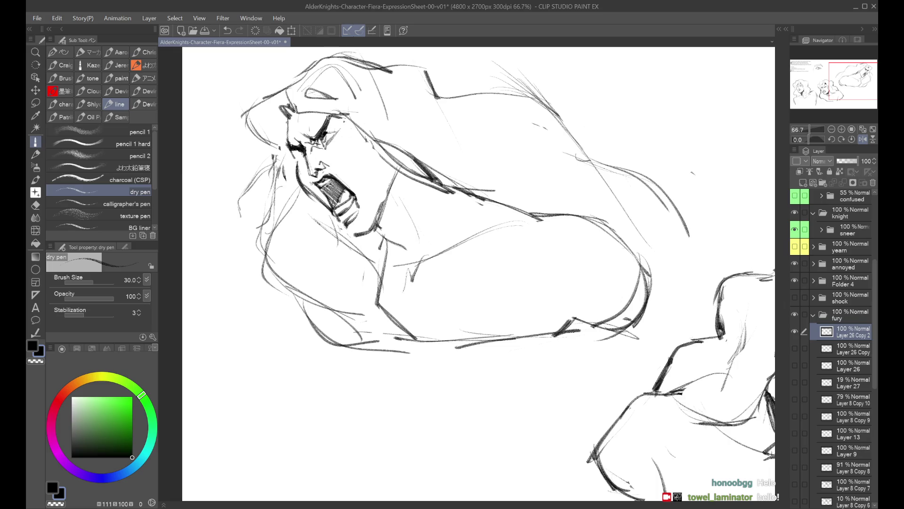
Redraw short strokes at the fury face's mouth, checking them in a mirrored view
key(ctrl+z)
drag(317, 187, 326, 182)
key(h)
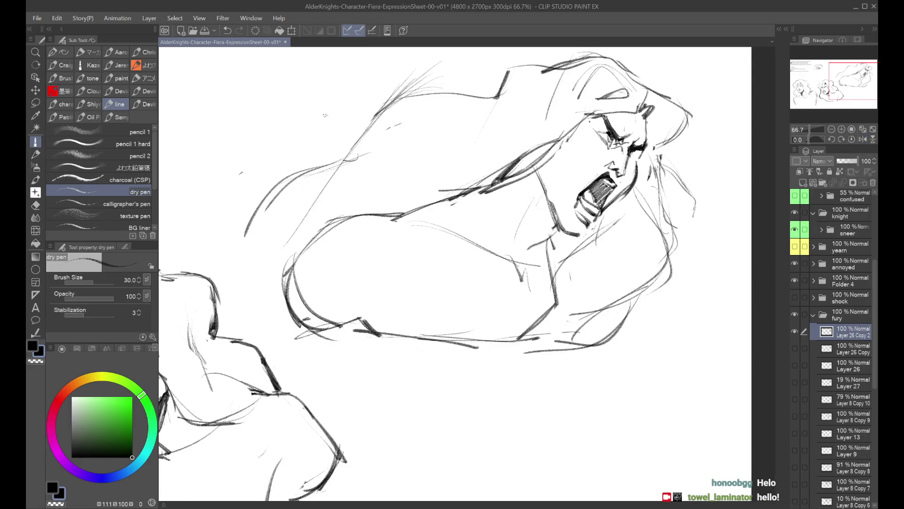
key(h)
key(ctrl+z)
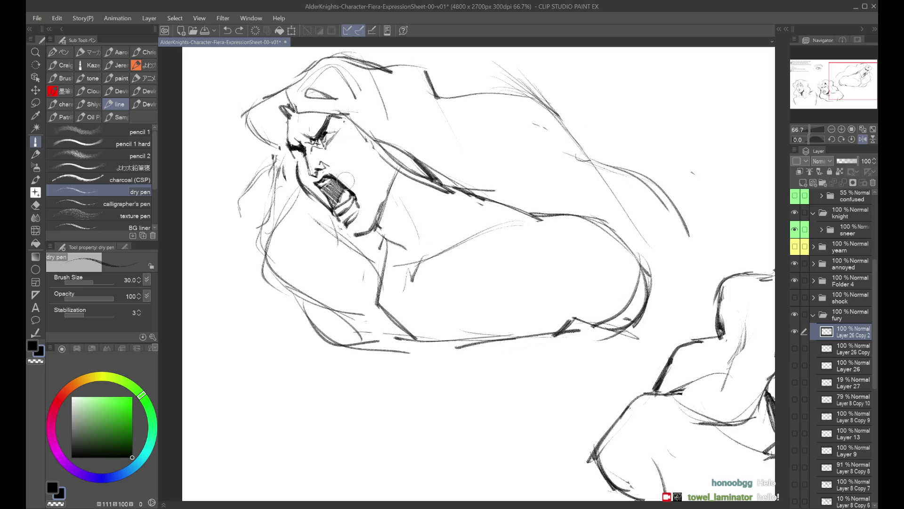
drag(335, 178, 362, 201)
key(h)
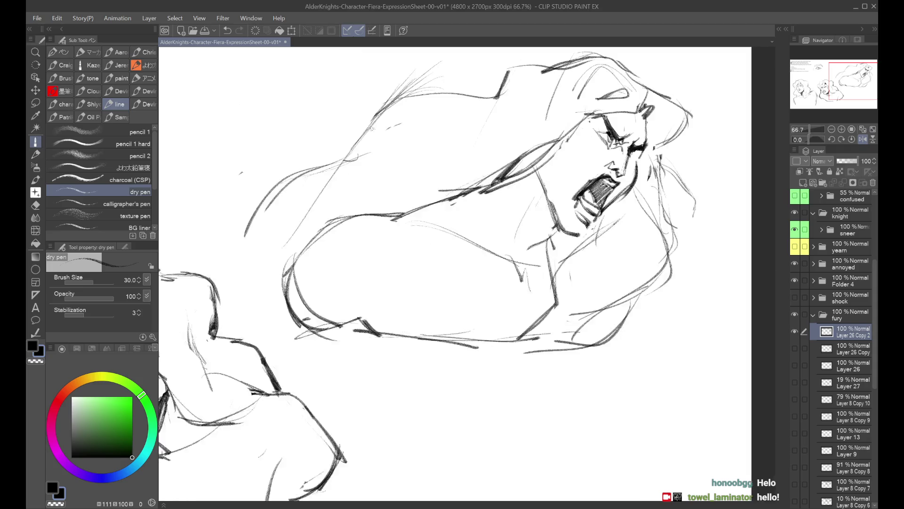
key(ctrl+z)
Rework the strokes along the mouth's left edge, with the transparent colour ready for erasing
drag(586, 186, 577, 207)
key(h)
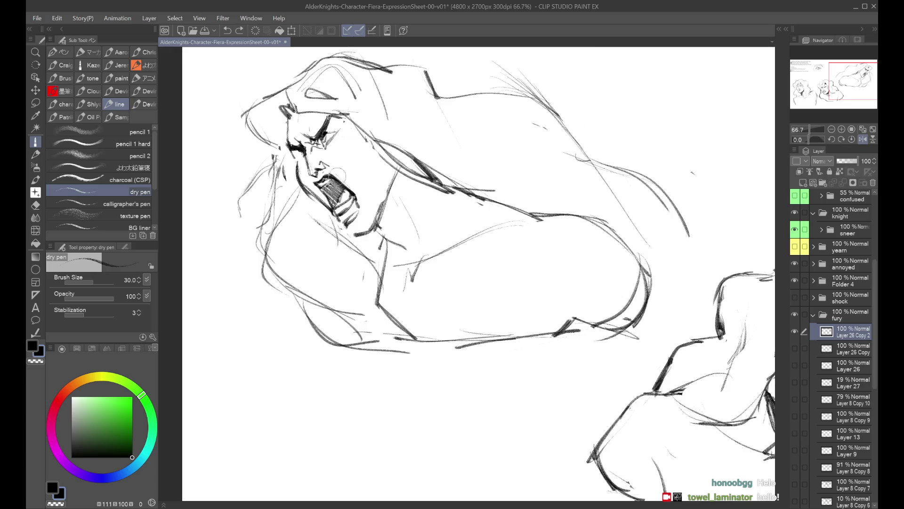
key(c)
key(c)
key(h)
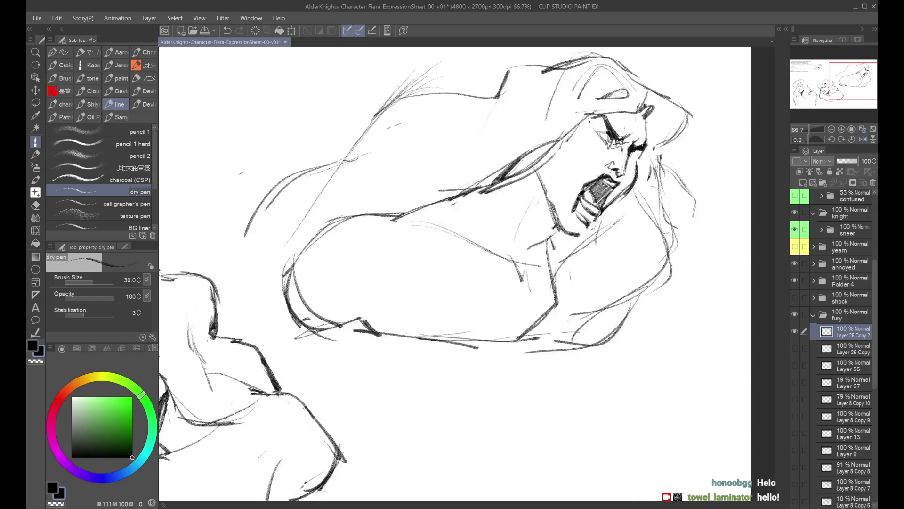
key(ctrl+z)
drag(583, 197, 573, 219)
key(h)
Rework the hatching and teeth inside the mouth and darken its lower-left corner
mouse_move(351, 198)
mouse_down()
mouse_move(344, 214)
mouse_move(356, 208)
mouse_move(359, 226)
mouse_move(342, 216)
mouse_move(337, 224)
mouse_move(345, 204)
mouse_up()
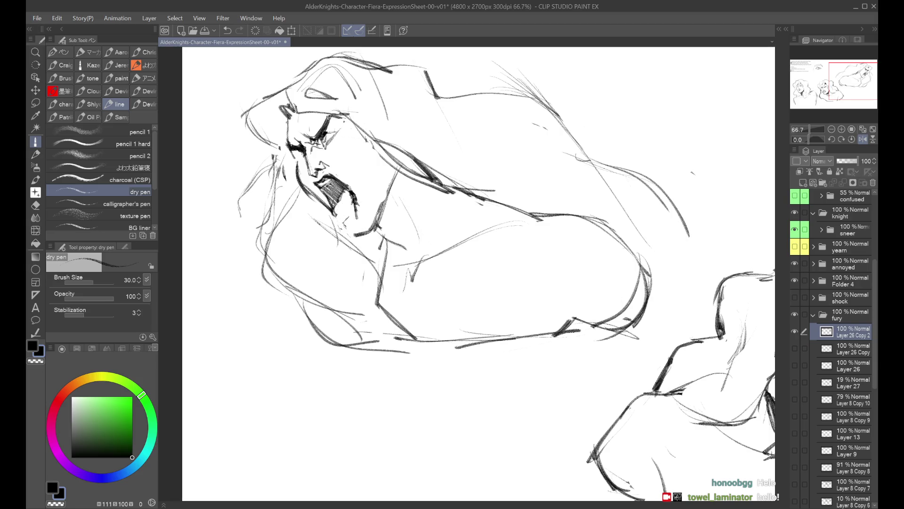
key(h)
drag(578, 212, 598, 220)
key(h)
mouse_move(335, 210)
mouse_down()
mouse_move(348, 231)
mouse_move(338, 215)
mouse_move(353, 200)
mouse_up()
key(ctrl+z)
key(ctrl+z)
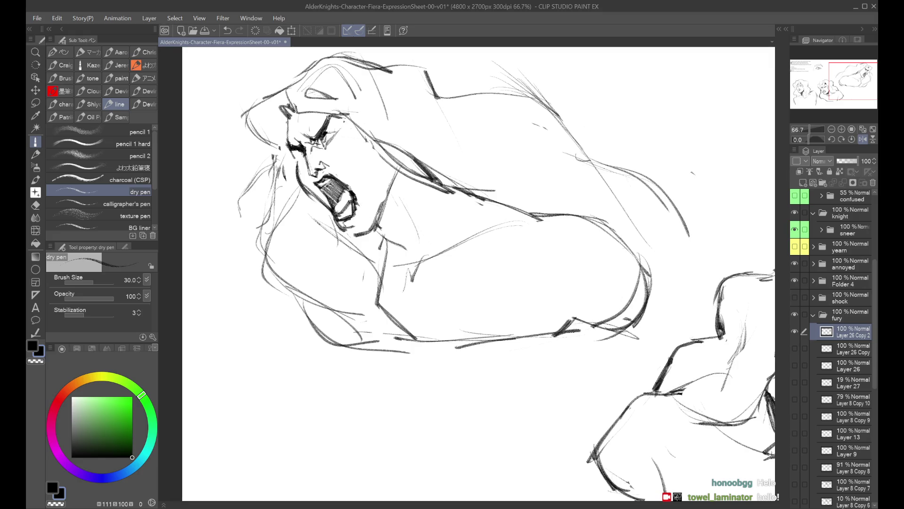
Thicken the mouth edge and chin lines and add a stroke along the lower teeth
key(h)
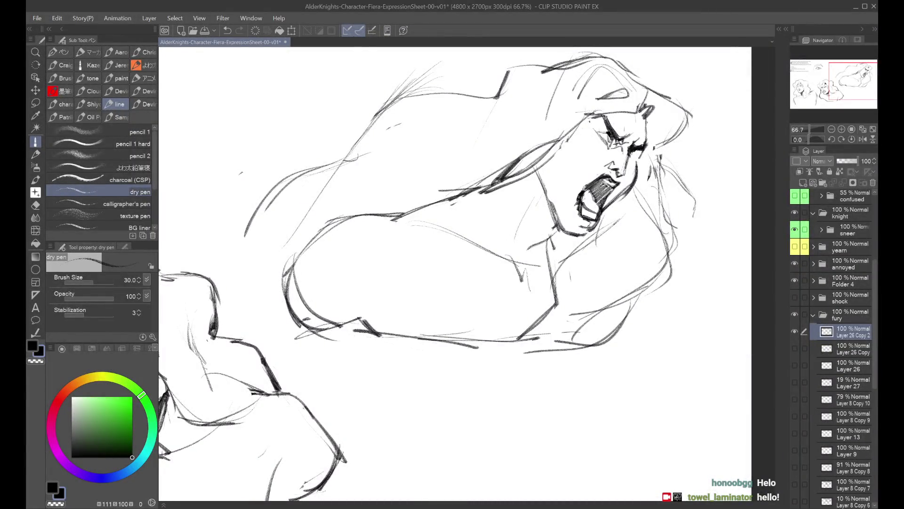
key(h)
key(ctrl+minus)
scroll(386, 162, up, 1)
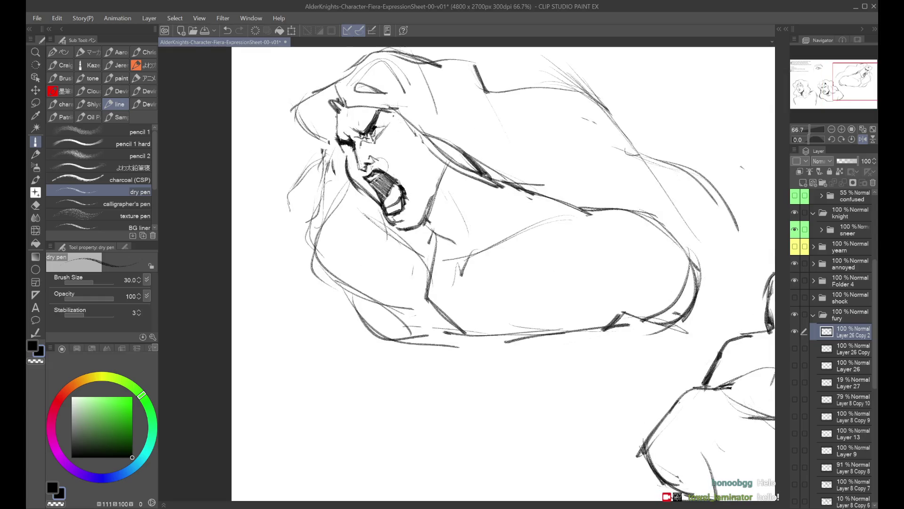
drag(401, 184, 404, 207)
key(h)
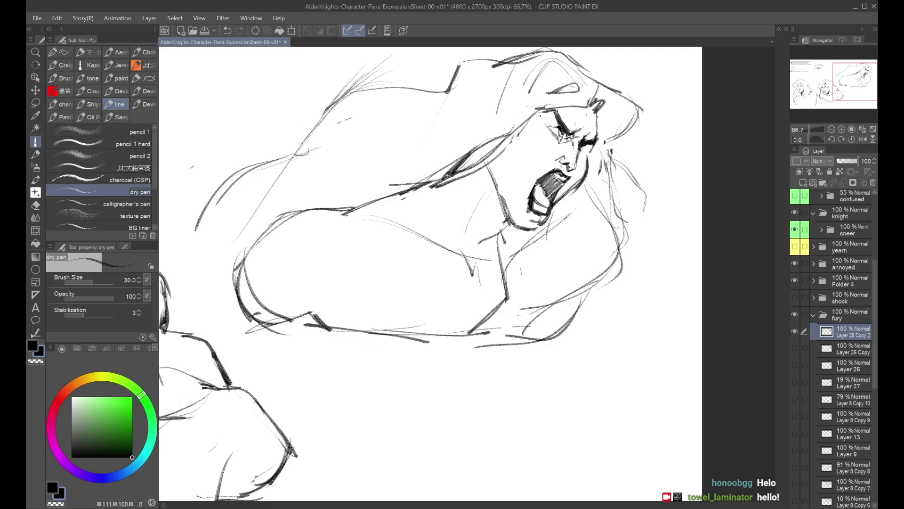
drag(530, 204, 542, 204)
key(h)
key(ctrl+minus)
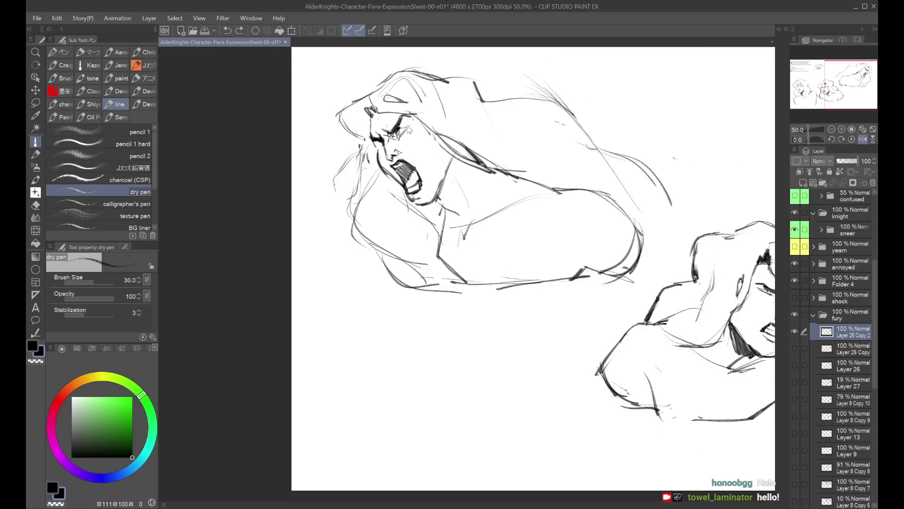
Add a stroke at the lower lip, zooming out to 50% to check it
scroll(418, 182, up, 1)
mouse_move(417, 188)
mouse_down()
mouse_move(419, 210)
mouse_move(426, 188)
mouse_up()
key(ctrl+z)
key(h)
key(ctrl+minus)
key(h)
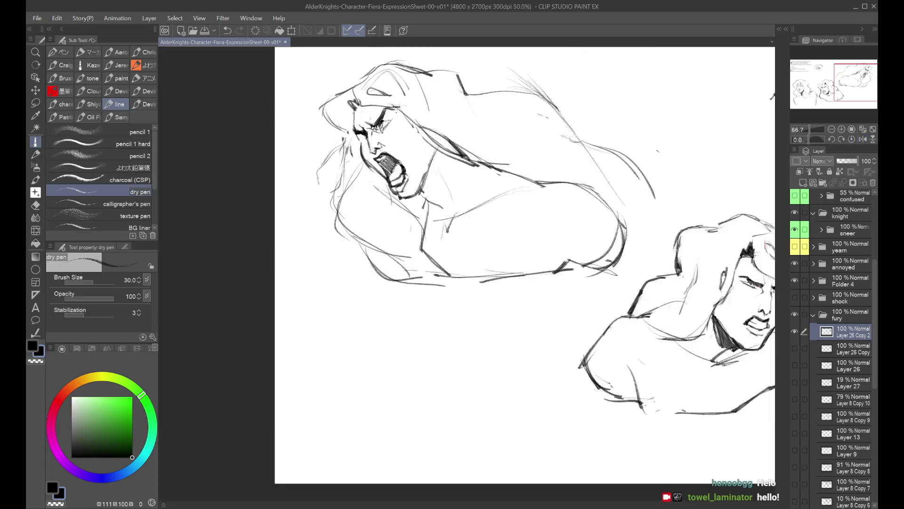
key(h)
Redraw the cheek stroke, then toggle Layer 26 Copy 2 off and on to compare
key(ctrl+z)
mouse_move(522, 124)
mouse_down()
mouse_move(517, 162)
mouse_move(513, 149)
mouse_up()
key(ctrl+z)
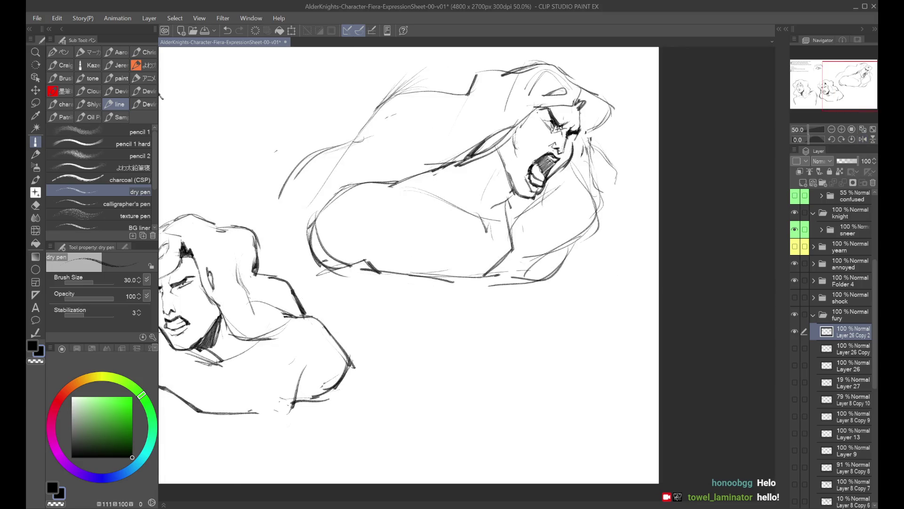
key(h)
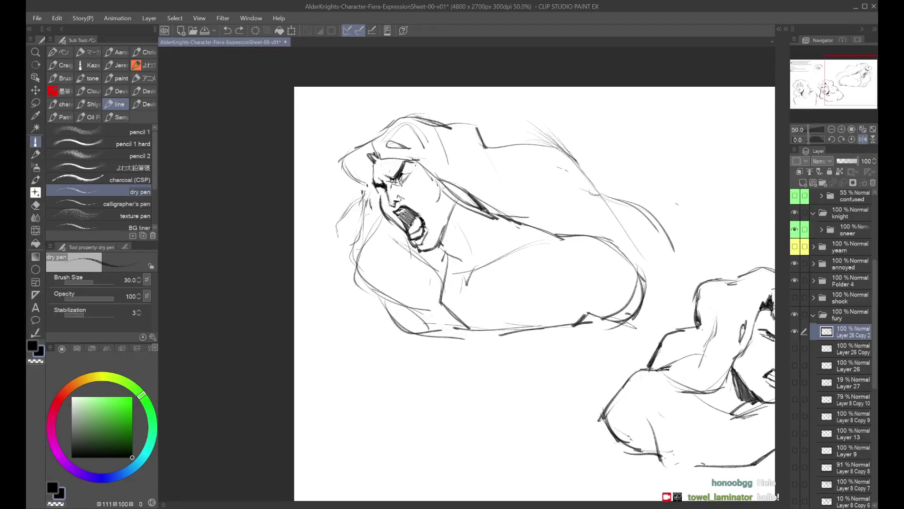
drag(442, 189, 439, 207)
key(h)
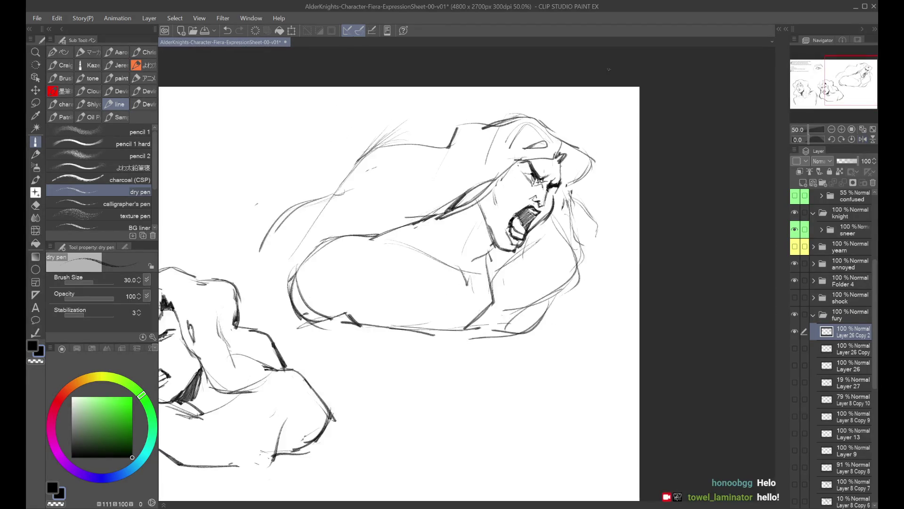
click(795, 331)
click(796, 332)
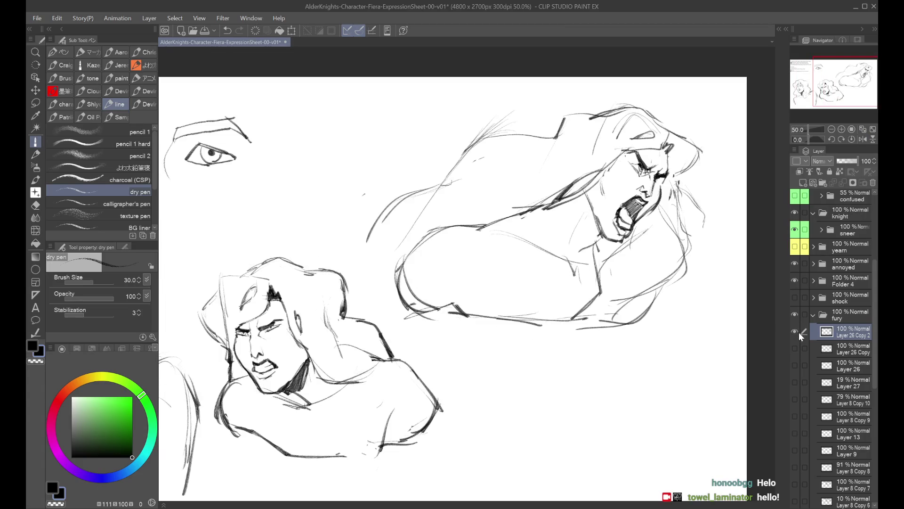
Zoom out to 33.3% and nudge the Layer 26 Copy 2 fury sketch lower on the page
click(799, 333)
click(798, 344)
key(ctrl+minus)
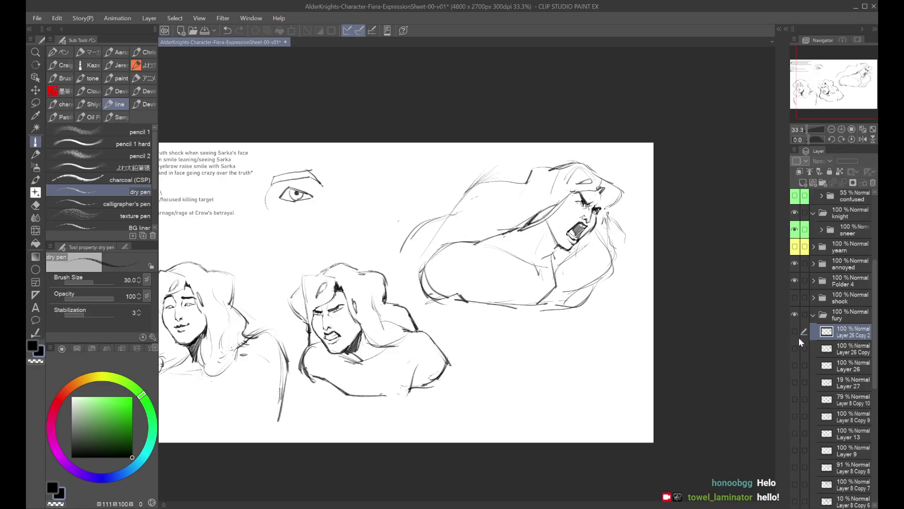
click(796, 332)
key(ctrl+t)
key(Down)
key(Down)
key(Down)
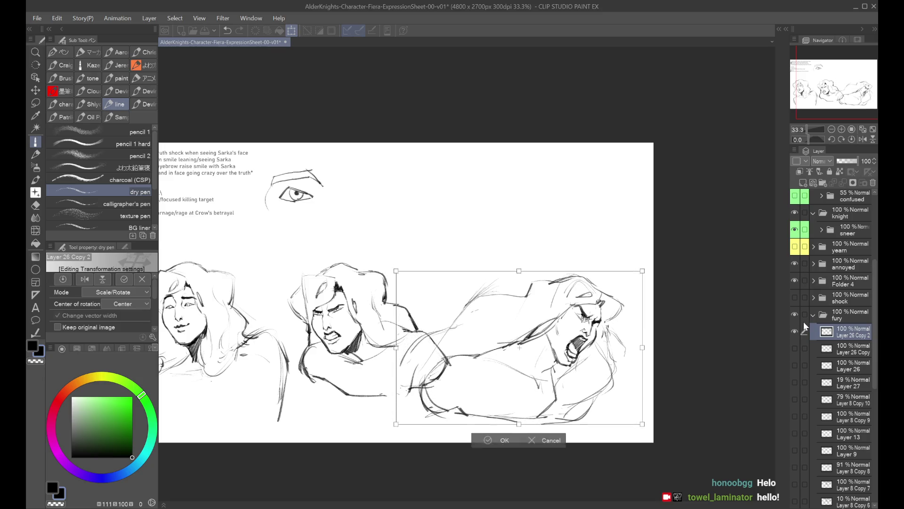
key(Return)
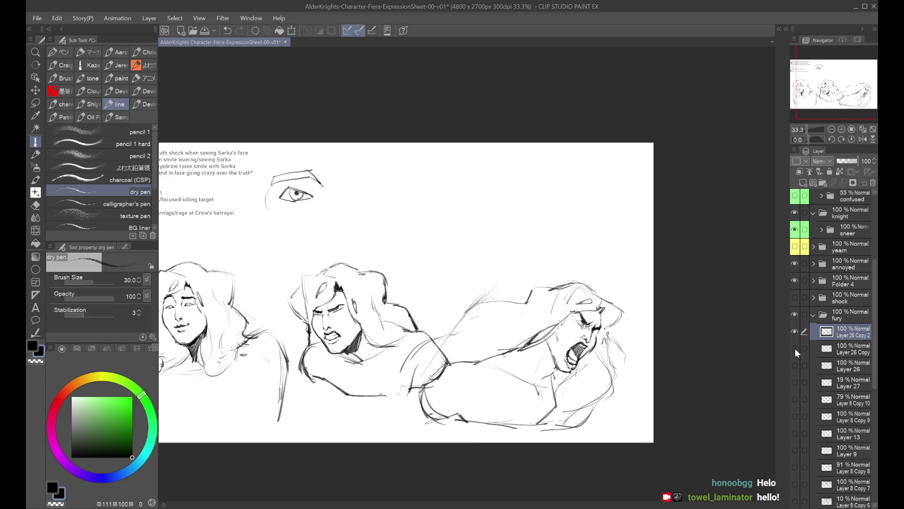
Show the Layer 26 Copy fury sketch, confirm its transform, and save the document
click(796, 348)
click(835, 347)
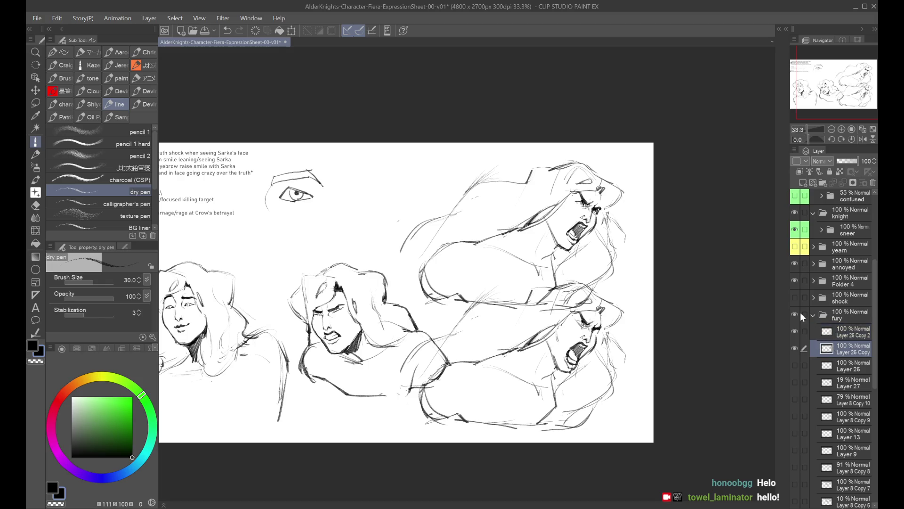
key(ctrl+t)
key(Return)
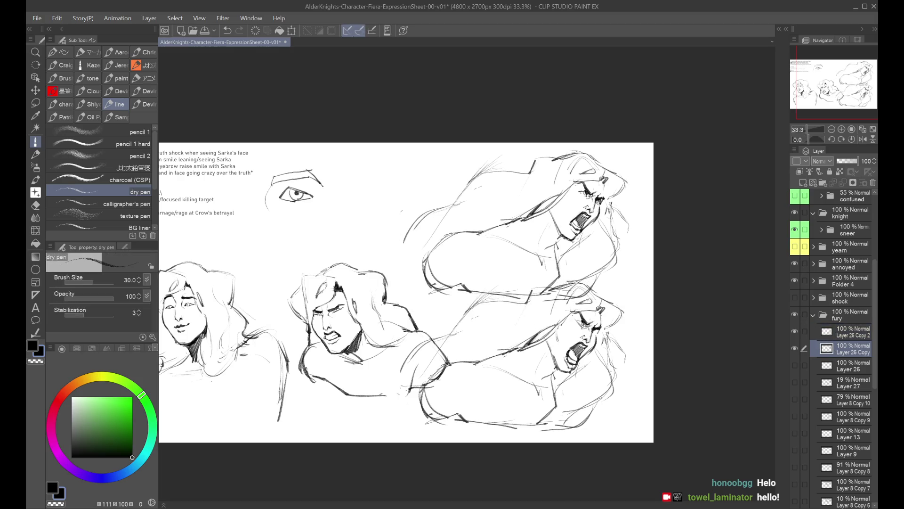
key(ctrl+s)
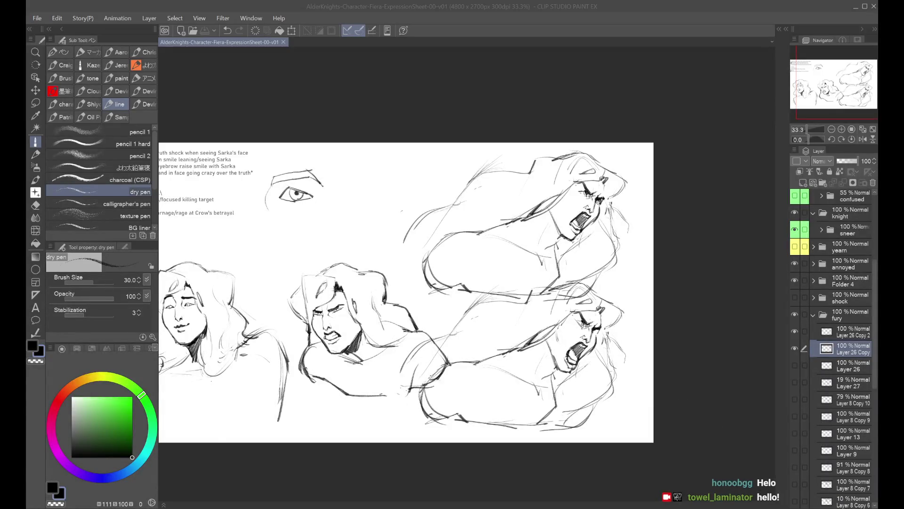
Collapse and hide the fury folder, briefly checking the shock and yearn sketches
key(ctrl+minus)
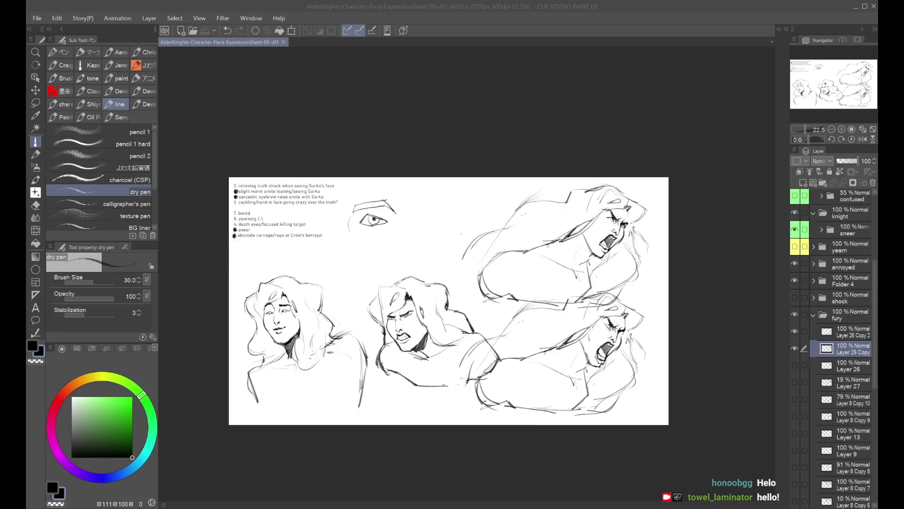
scroll(634, 347, up, 2)
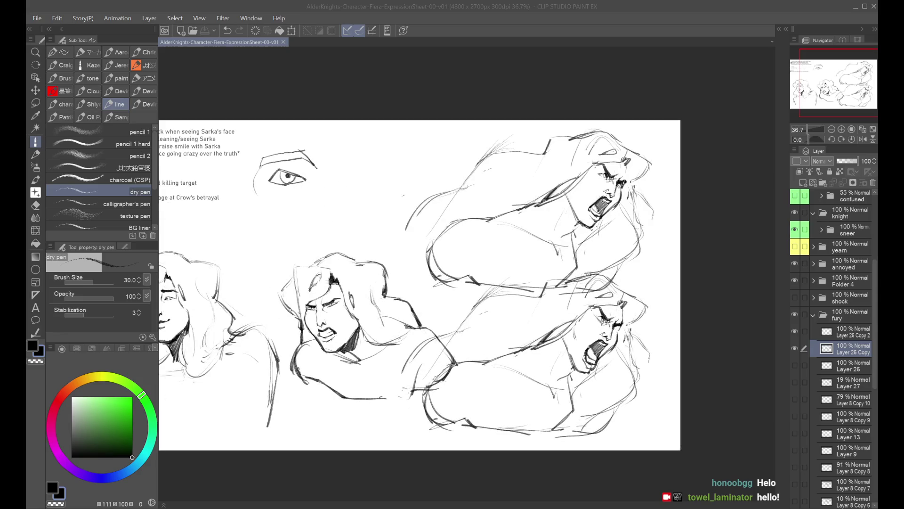
click(813, 314)
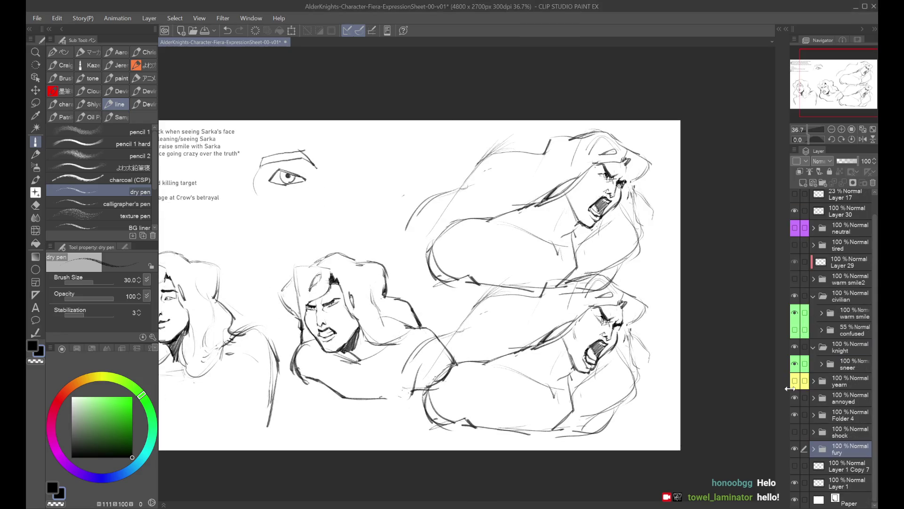
click(794, 448)
click(795, 430)
click(796, 429)
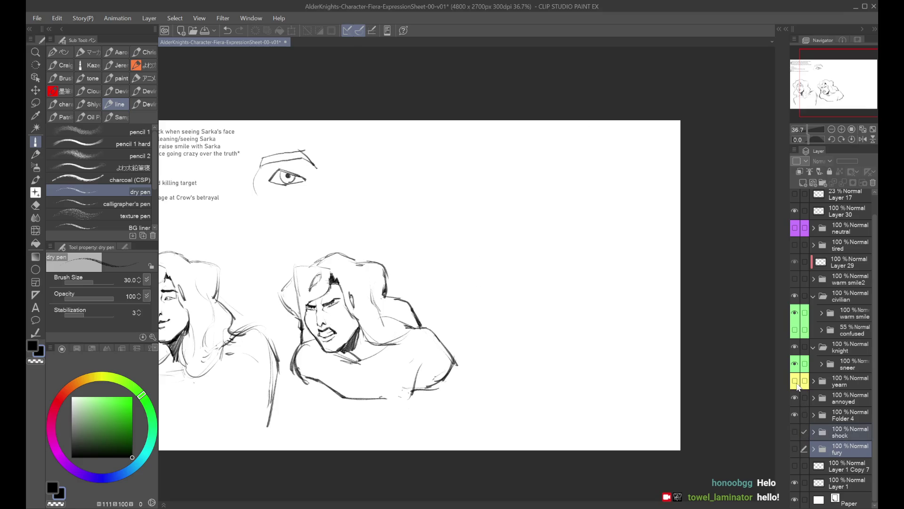
click(795, 381)
click(828, 377)
click(795, 381)
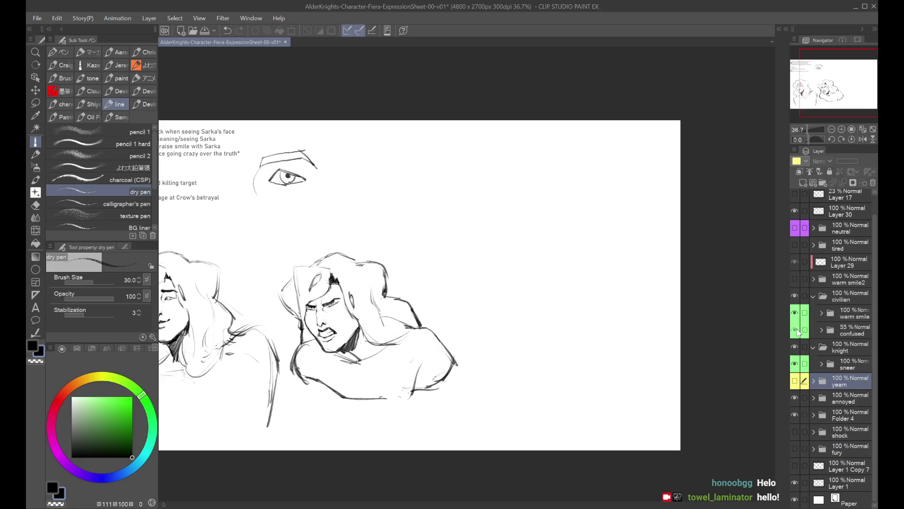
Show the confused face sketch at 100% opacity
click(797, 331)
click(832, 331)
drag(846, 161, 862, 161)
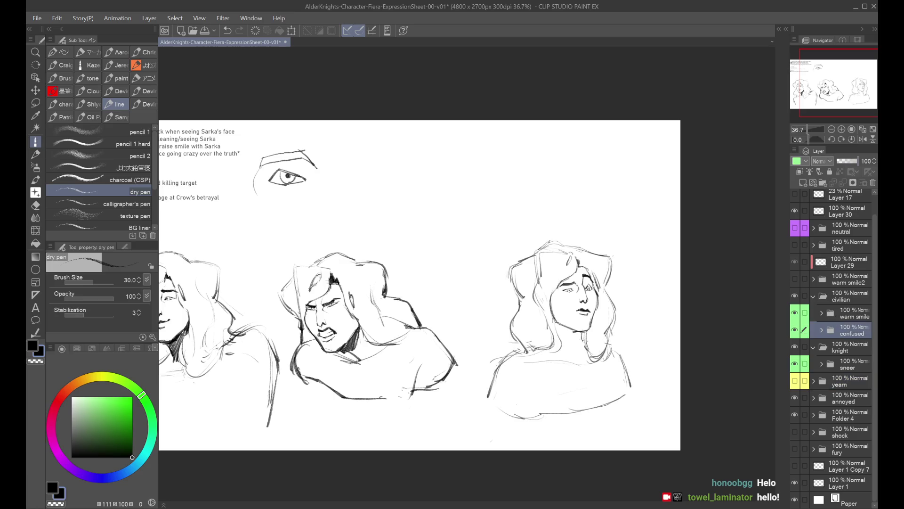
drag(833, 94, 825, 97)
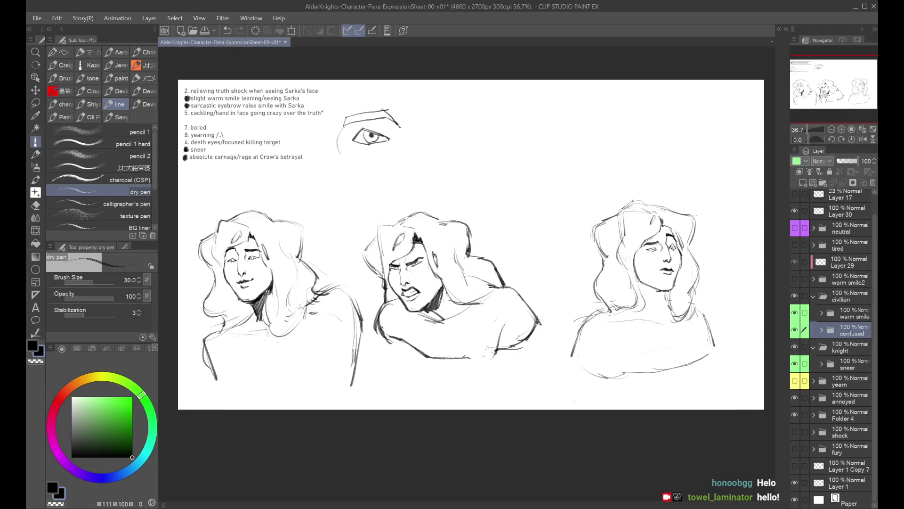
Hide the confused and shock sketches, show and expand fury, and select Layer 26 Copy 2
click(795, 330)
click(798, 435)
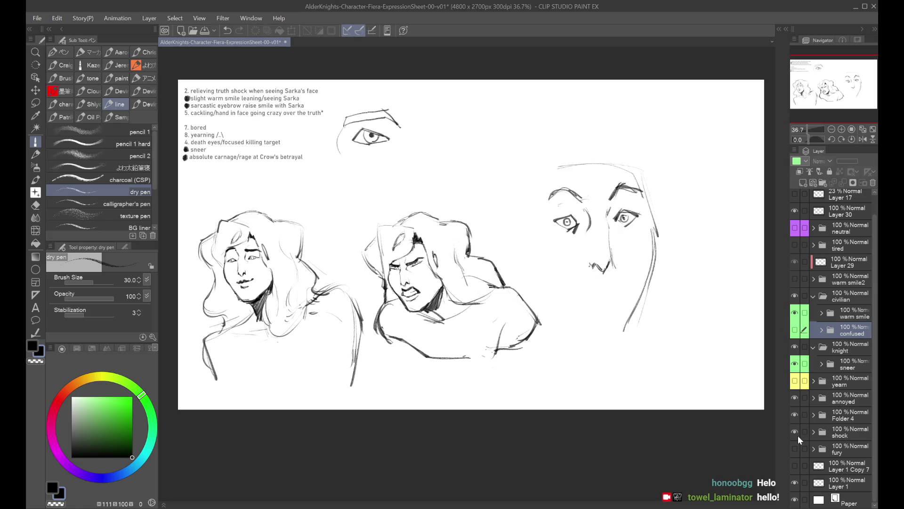
click(795, 449)
click(841, 447)
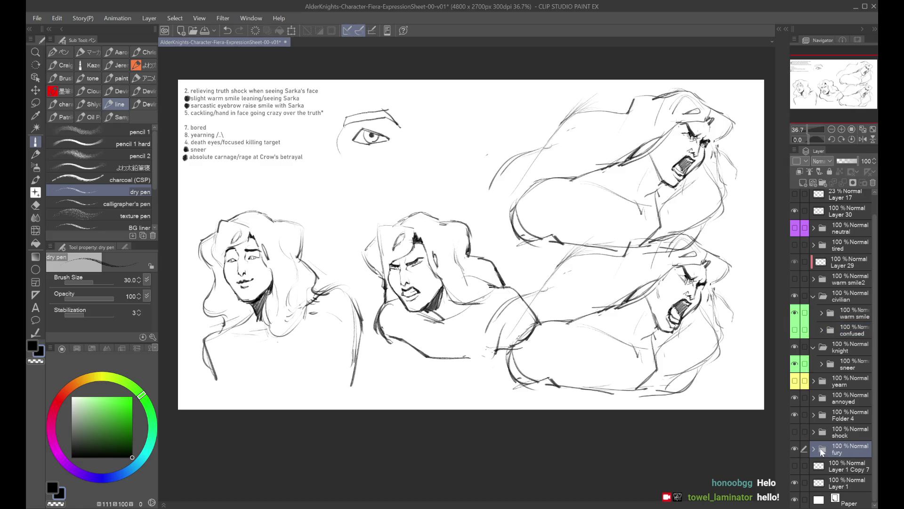
click(813, 448)
click(801, 465)
click(796, 465)
click(796, 465)
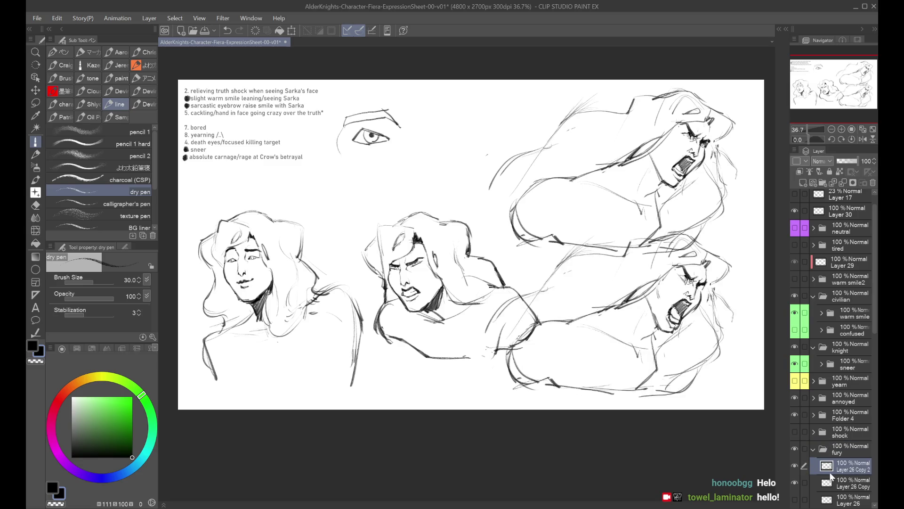
Darken the lower fury face's eye and upper eyelid, mirroring the canvas to check proportions
scroll(693, 187, up, 2)
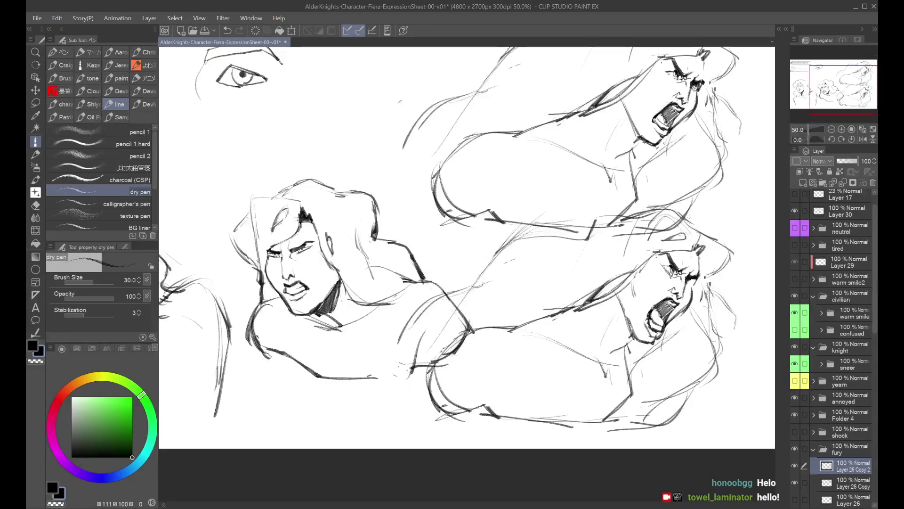
drag(673, 267, 686, 277)
key(h)
scroll(455, 302, up, 3)
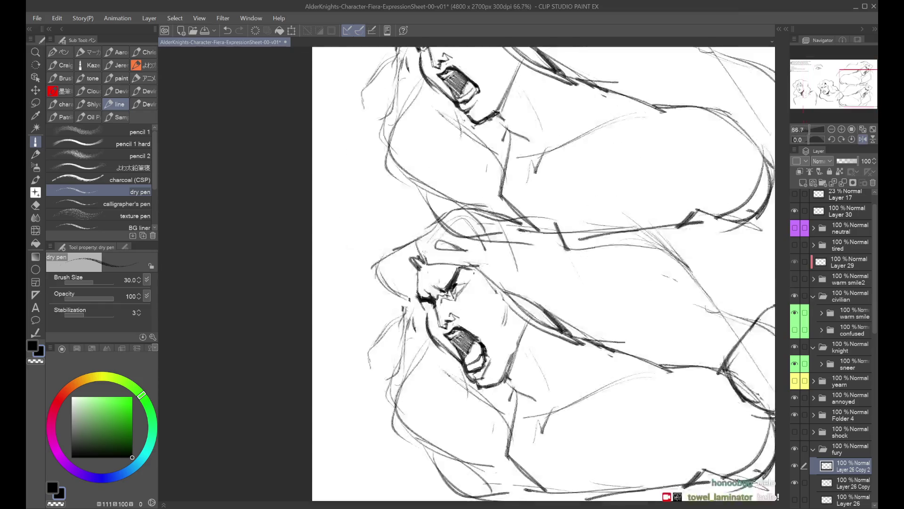
drag(447, 285, 459, 279)
scroll(456, 278, down, 2)
key(h)
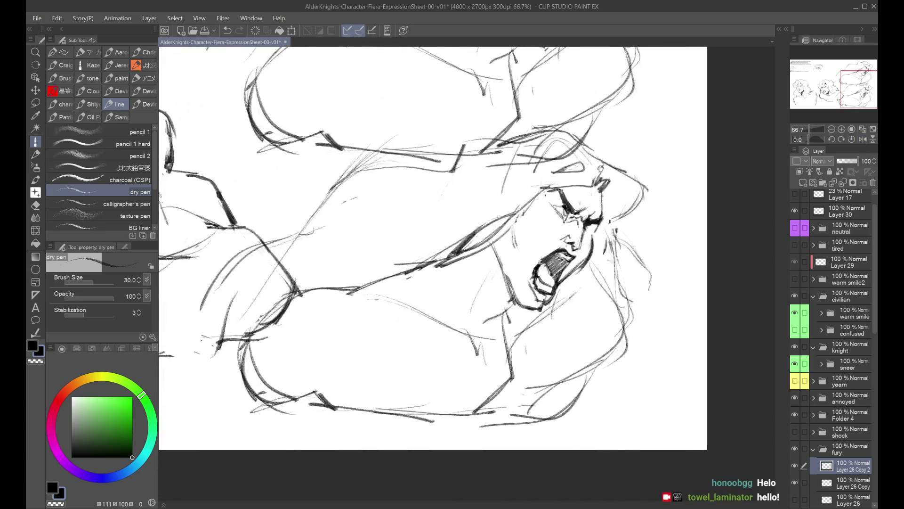
key(h)
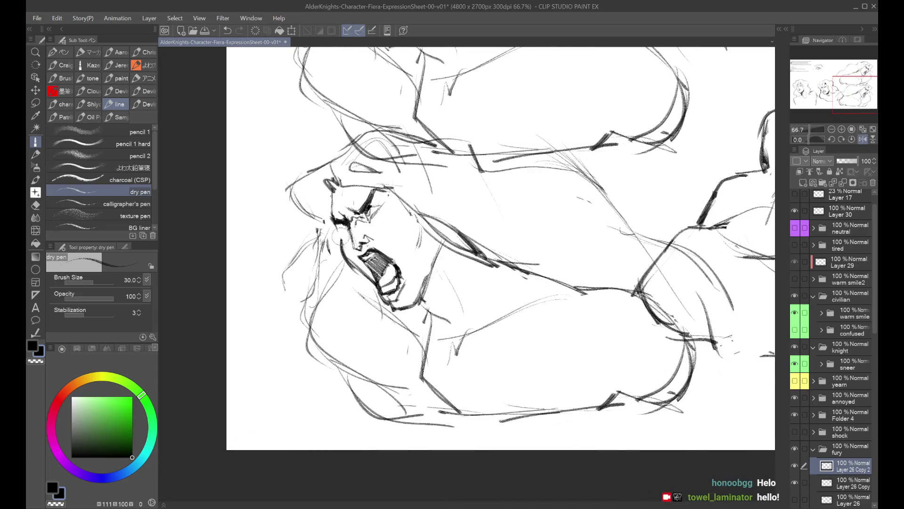
key(h)
scroll(593, 217, up, 1)
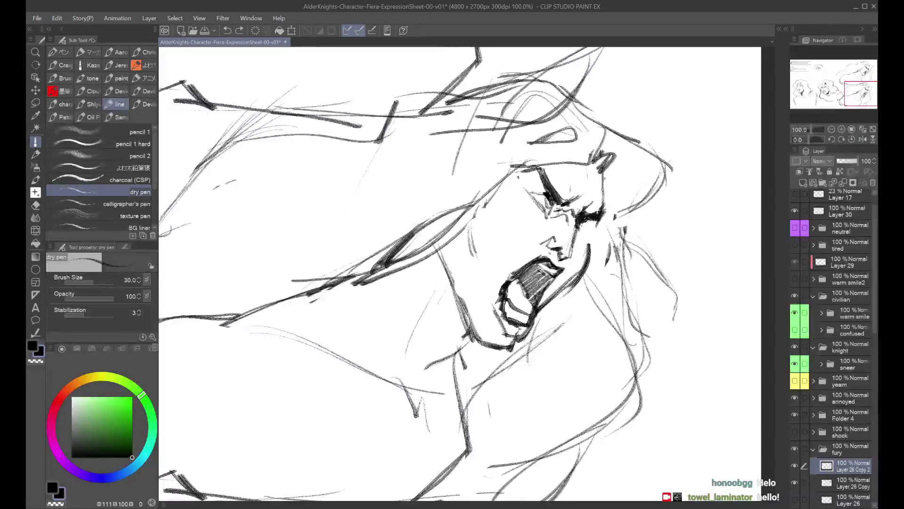
key(h)
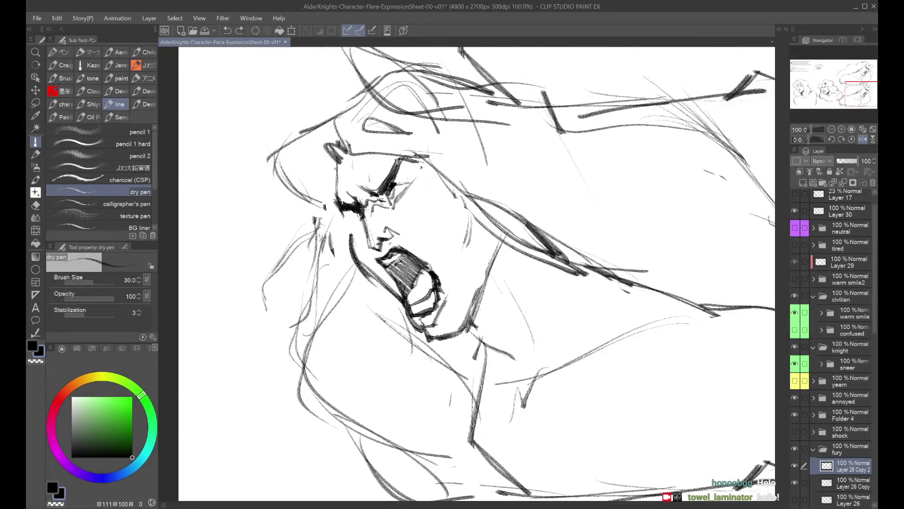
key(h)
scroll(593, 216, down, 1)
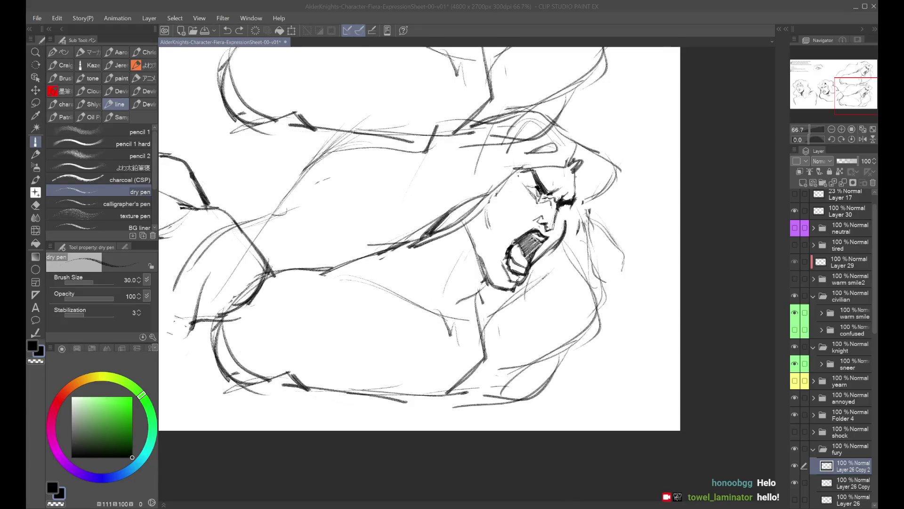
key(h)
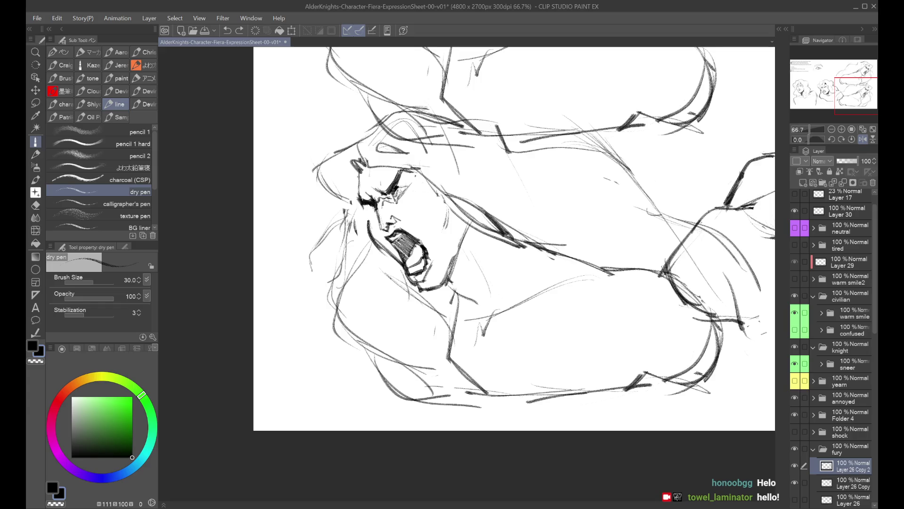
Try and undo strokes near the eye and along the nose, then reframe the screaming face
drag(412, 187, 408, 195)
key(ctrl+z)
key(ctrl+z)
mouse_move(394, 204)
mouse_down()
mouse_move(394, 223)
mouse_move(397, 214)
mouse_move(419, 240)
mouse_up()
key(ctrl+z)
key(ctrl+z)
key(ctrl+z)
key(h)
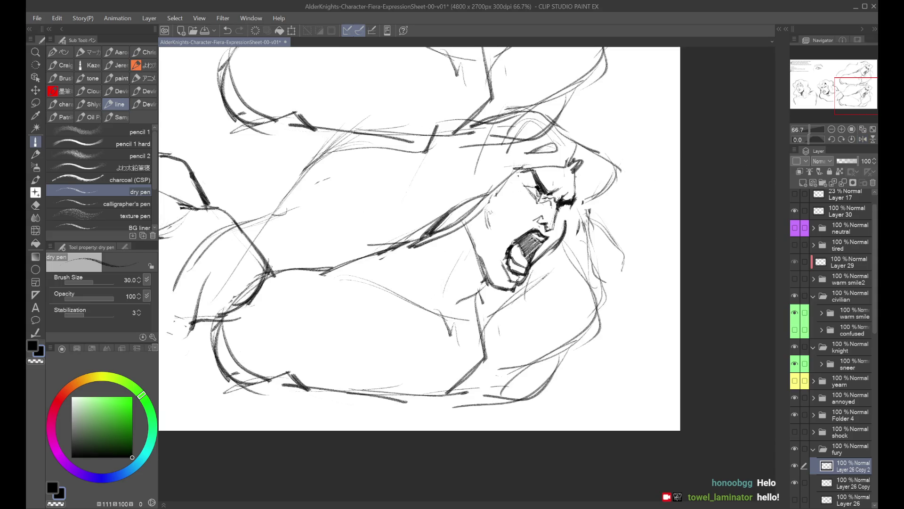
key(ctrl+minus)
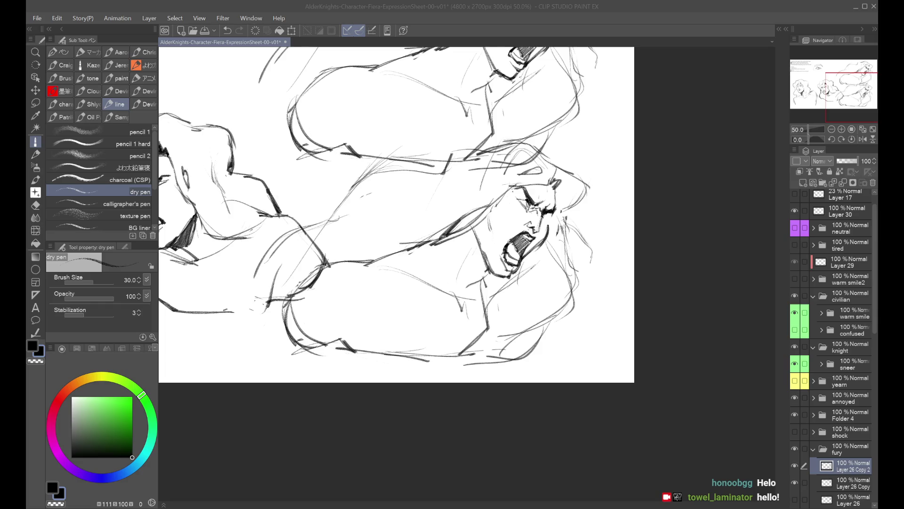
click(603, 258)
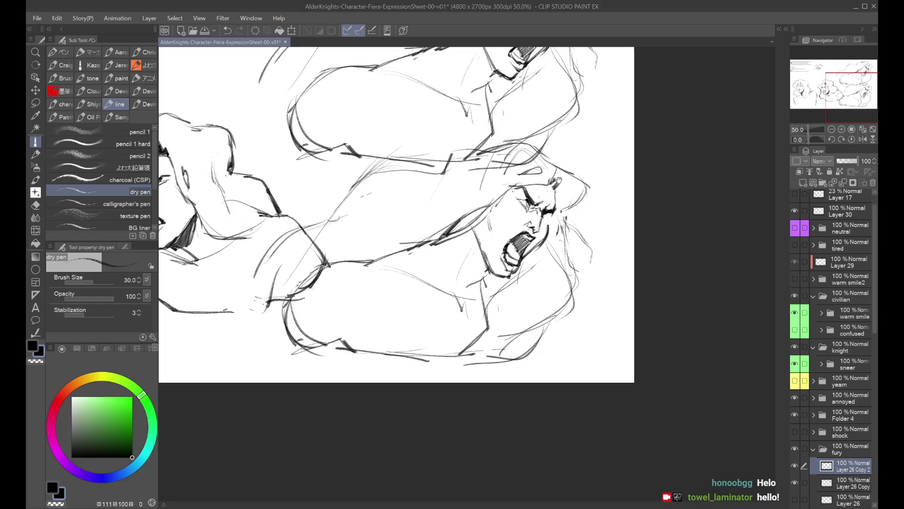
drag(556, 179, 573, 168)
key(ctrl+plus)
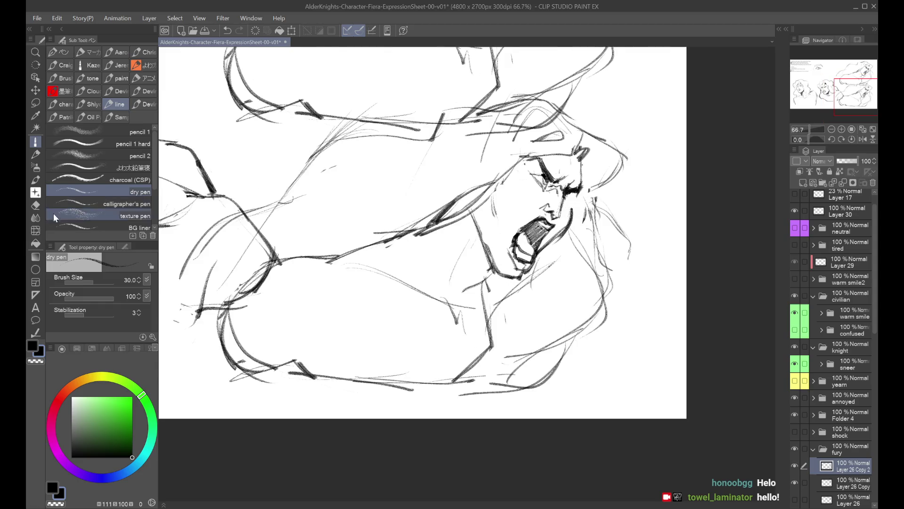
Push the nose and upper mouth lines into shape with a smaller Liquify brush
key(j)
key(bracketleft)
key(bracketleft)
key(bracketleft)
key(ctrl+z)
drag(546, 210, 560, 184)
Sketch chin and jaw lines with the dry pen, undoing trial neck strokes
click(35, 141)
drag(558, 231, 533, 256)
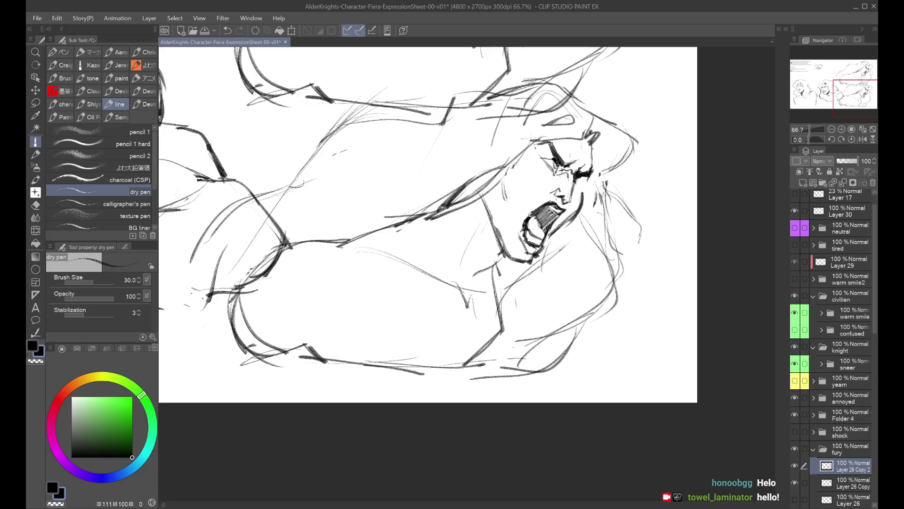
drag(519, 196, 507, 236)
drag(530, 165, 576, 190)
key(ctrl+z)
key(ctrl+z)
drag(512, 235, 518, 153)
key(ctrl+z)
Warp the eye and brow area with Liquify, enlarging the brush to 250
click(35, 230)
drag(570, 167, 547, 152)
key(bracketright)
key(ctrl+minus)
key(ctrl+minus)
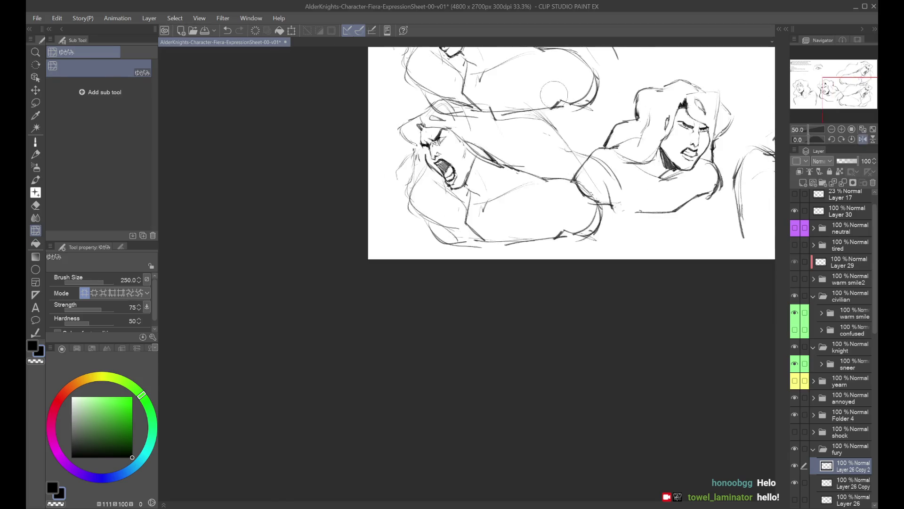
key(h)
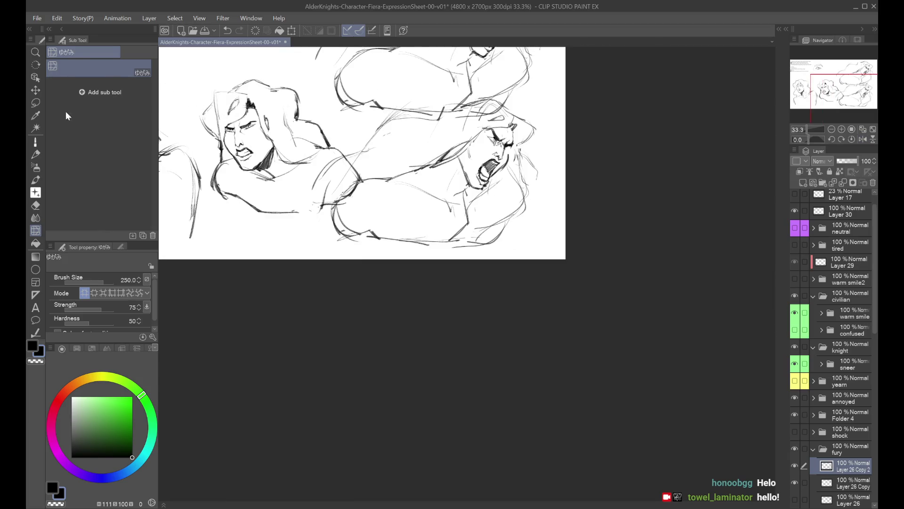
click(36, 142)
key(ctrl+plus)
key(ctrl+plus)
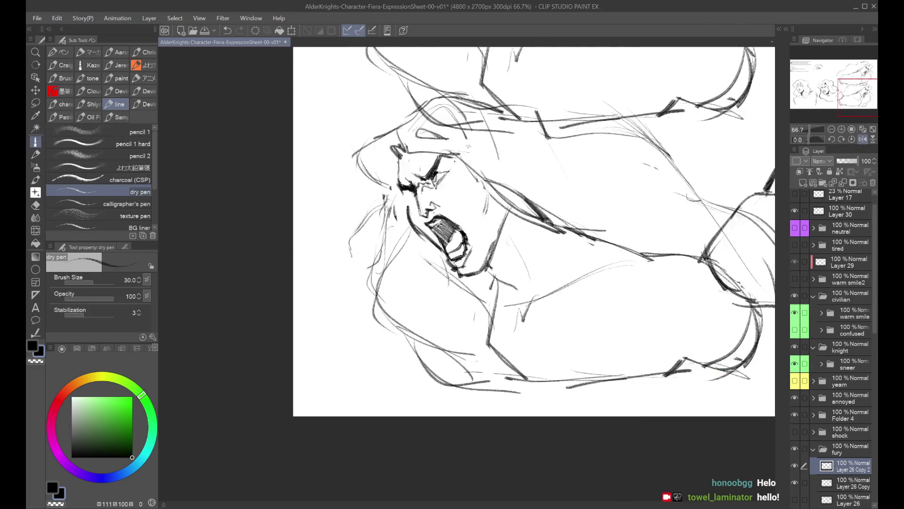
key(h)
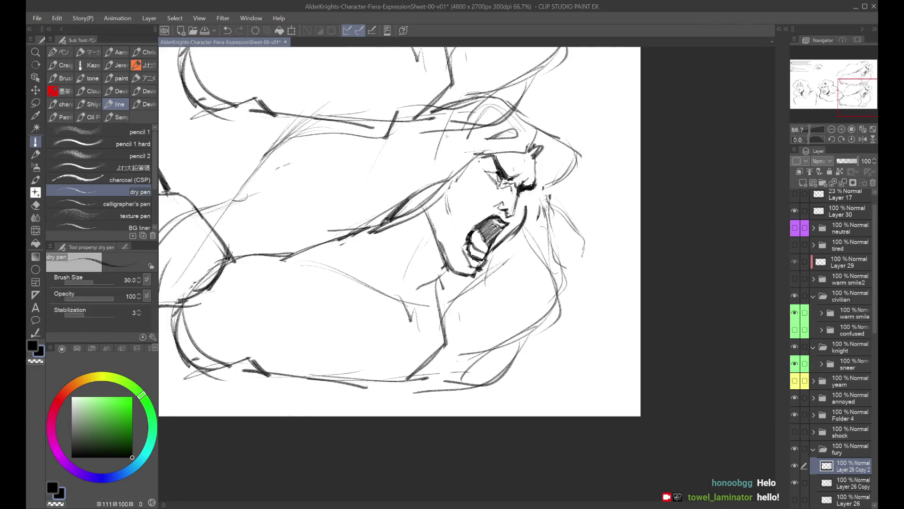
click(35, 230)
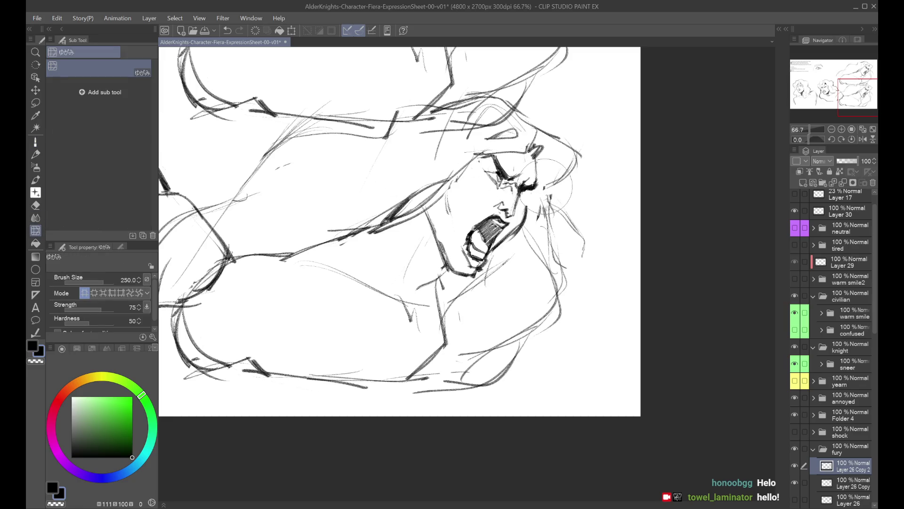
click(36, 154)
click(35, 141)
key(minus)
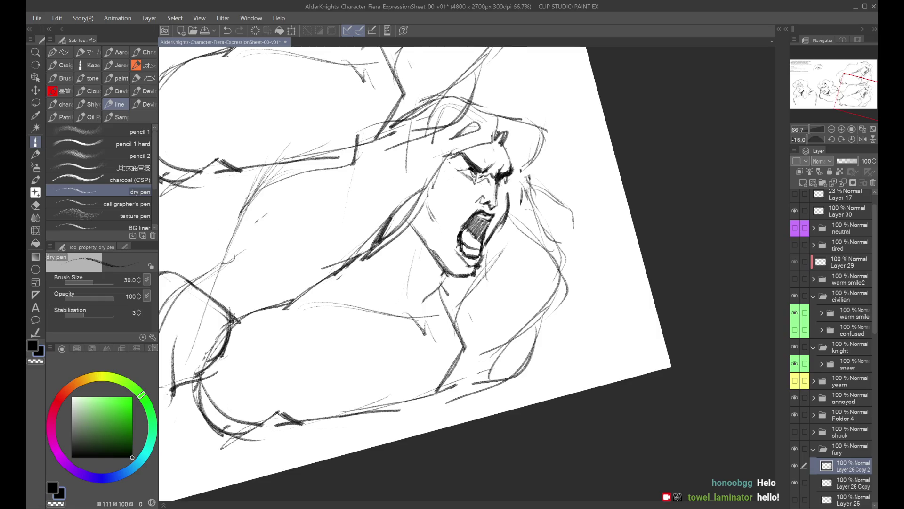
key(h)
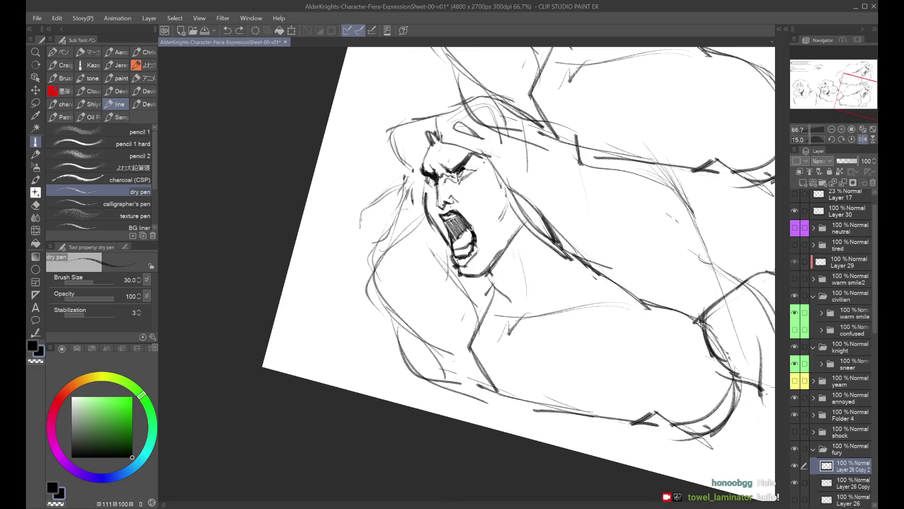
scroll(423, 187, down, 2)
key(ctrl+z)
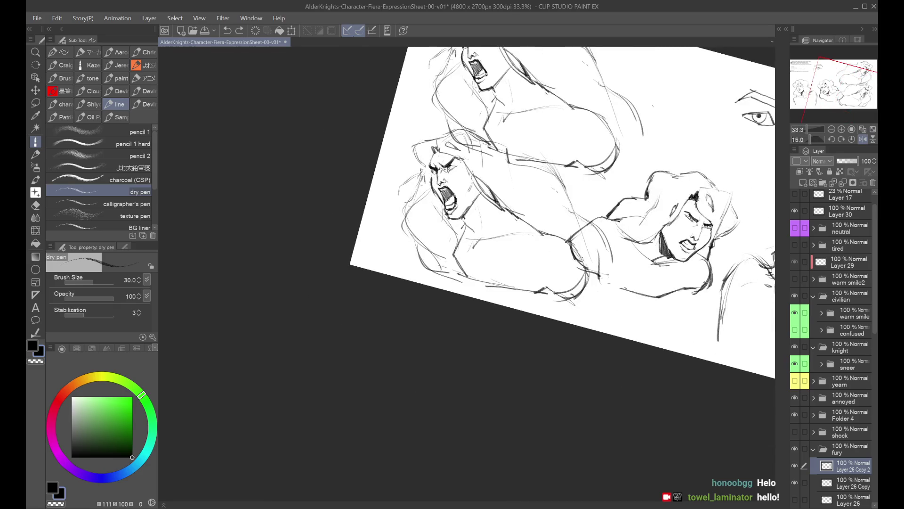
mouse_move(650, 141)
mouse_down()
mouse_move(679, 215)
mouse_move(703, 242)
mouse_up()
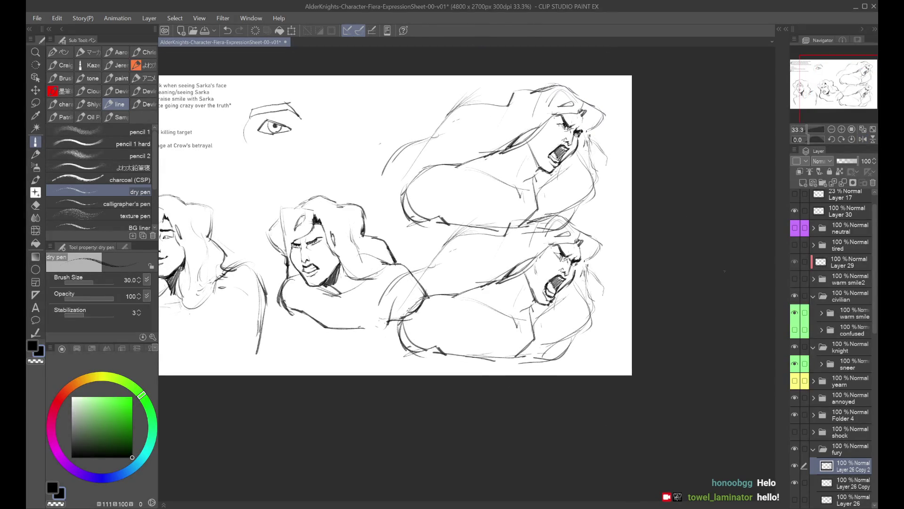
Hide the upper-right fury sketch and move the confused sketch up and left
scroll(830, 365, down, 2)
click(795, 424)
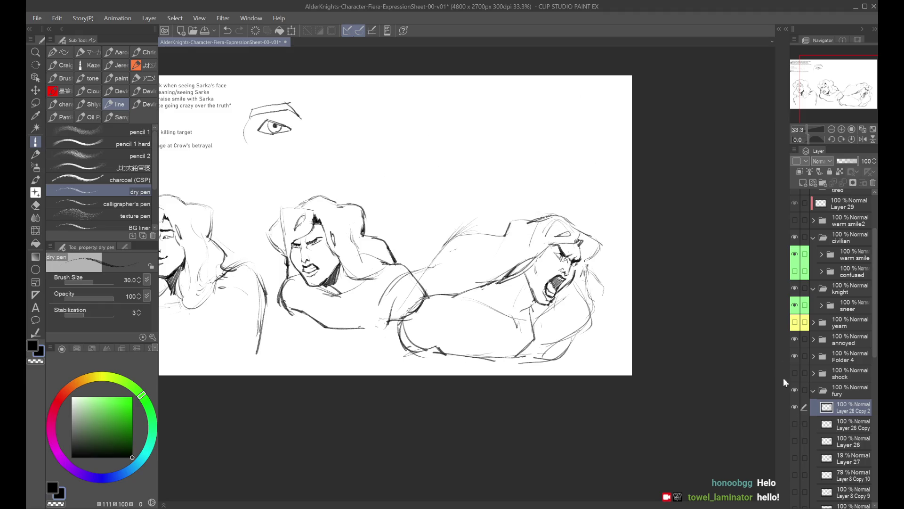
scroll(844, 395, down, 1)
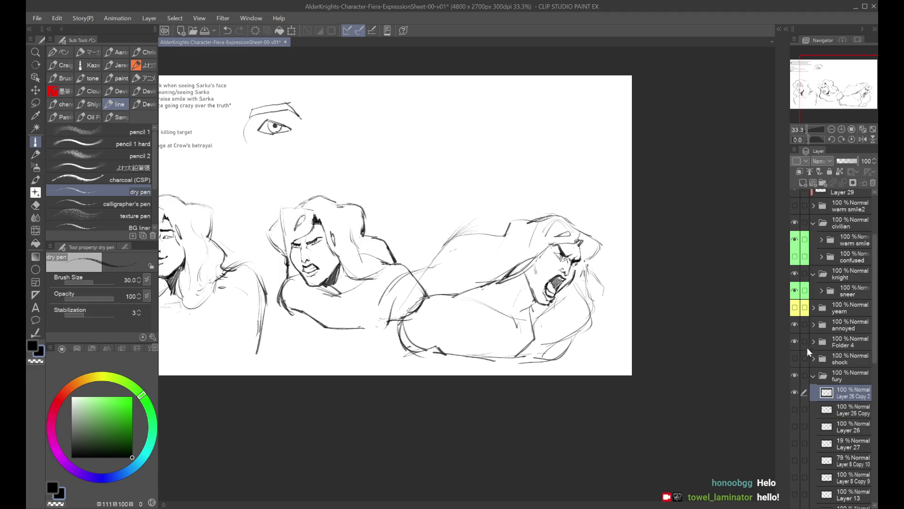
click(845, 262)
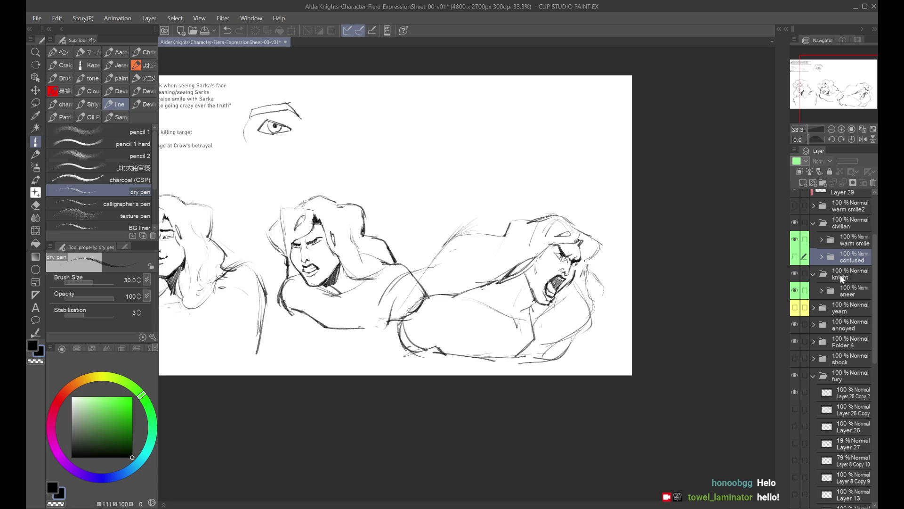
click(795, 256)
key(ctrl+t)
mouse_move(557, 274)
mouse_down()
mouse_move(481, 183)
mouse_move(447, 161)
mouse_move(476, 146)
mouse_move(474, 118)
mouse_move(471, 169)
mouse_move(462, 153)
mouse_up()
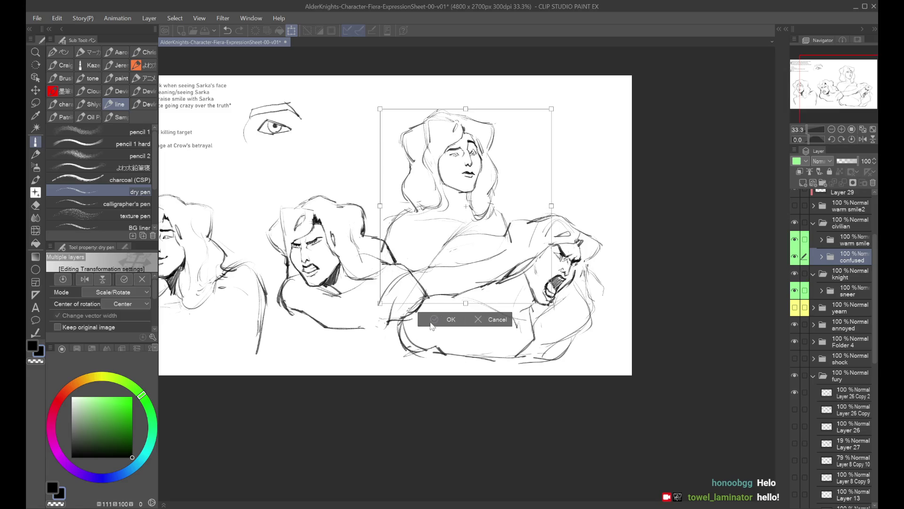
mouse_move(451, 254)
mouse_down()
mouse_move(450, 191)
mouse_move(553, 336)
mouse_up()
scroll(450, 189, up, 1)
click(520, 437)
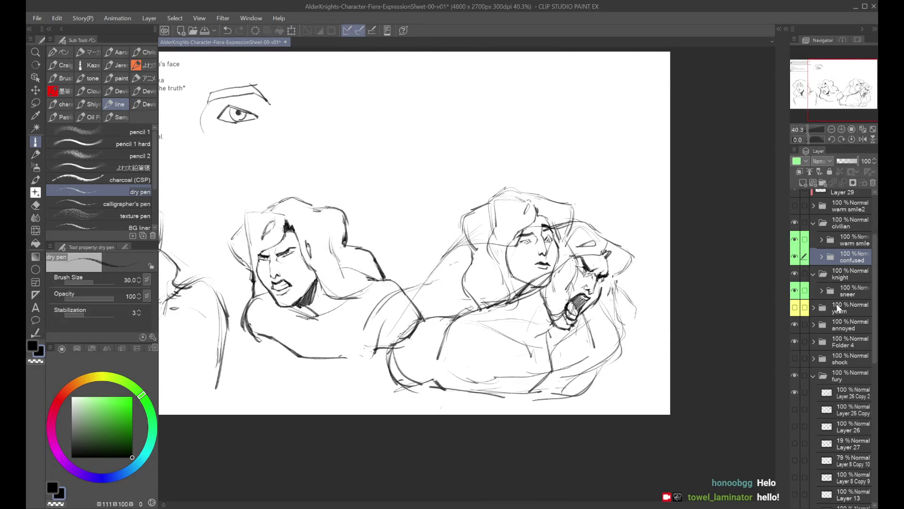
Move the fury sketch layer up onto the upper part of the canvas
click(850, 393)
key(ctrl+t)
mouse_move(633, 357)
mouse_down()
mouse_move(515, 126)
mouse_move(531, 145)
mouse_move(572, 145)
mouse_move(598, 179)
mouse_move(559, 147)
mouse_move(580, 150)
mouse_up()
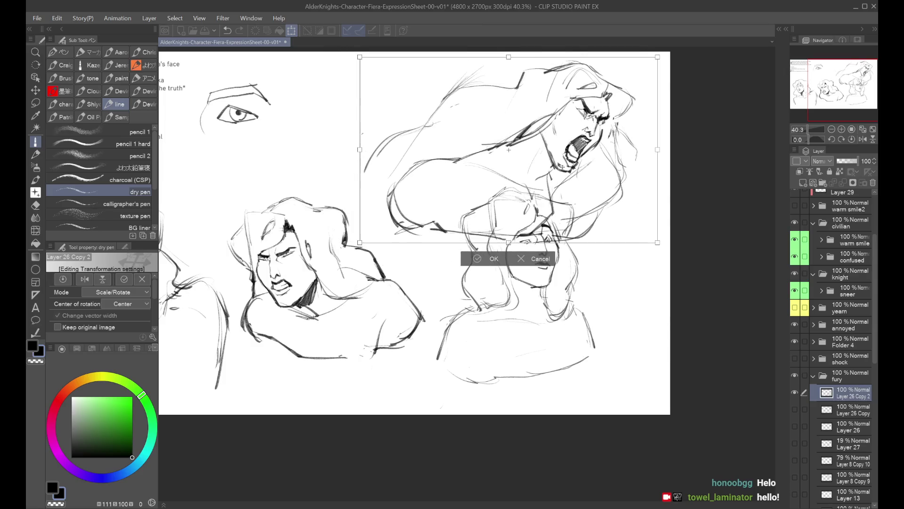
click(492, 263)
Shift the confused sketch's top layer left, under the screaming face
click(835, 404)
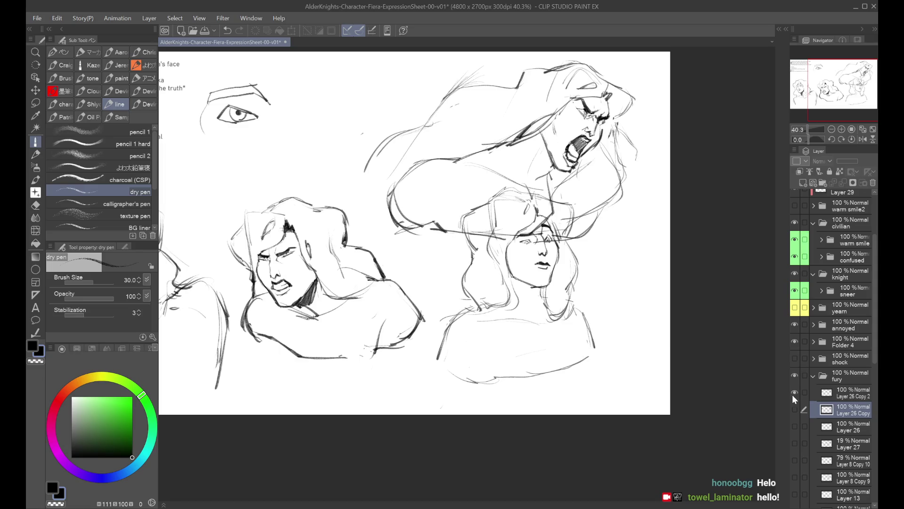
click(822, 256)
click(852, 273)
key(ctrl+t)
mouse_move(604, 291)
mouse_down()
mouse_move(616, 298)
mouse_move(582, 294)
mouse_move(619, 296)
mouse_move(526, 299)
mouse_move(584, 273)
mouse_move(574, 275)
mouse_up()
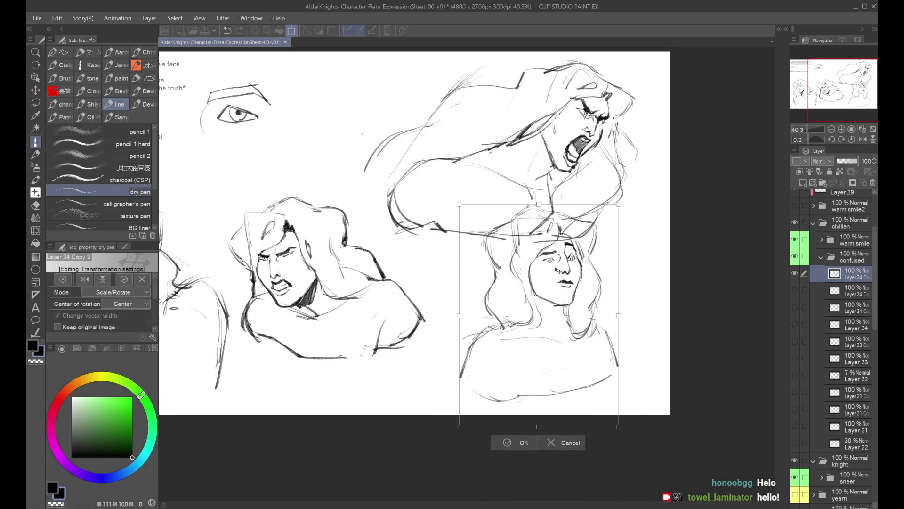
click(524, 442)
Set the fury folder's layer colour to green
scroll(843, 461, down, 1)
click(848, 463)
scroll(846, 408, down, 3)
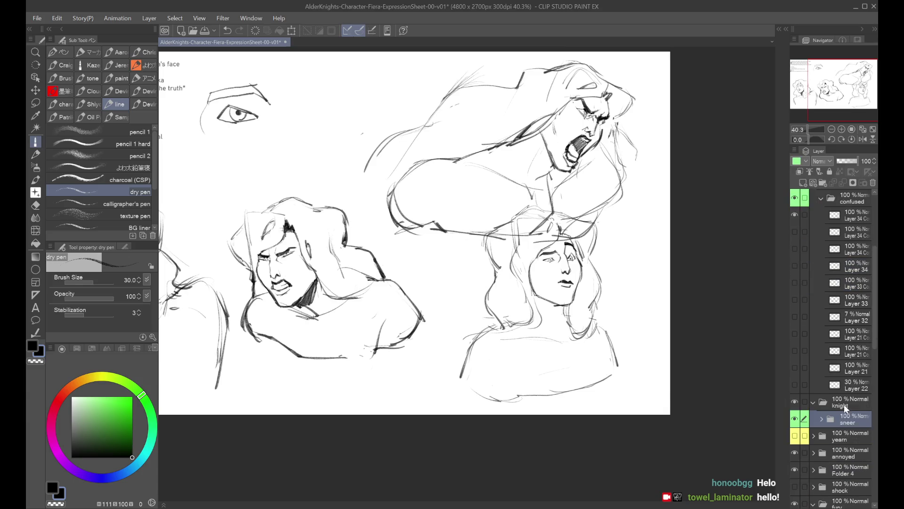
scroll(839, 450, down, 4)
click(844, 445)
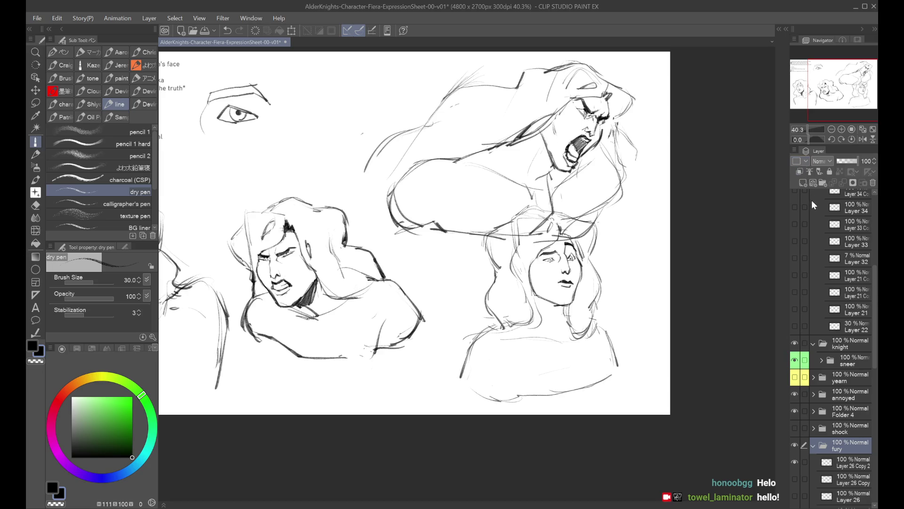
click(797, 160)
Transform the whole fury folder, moving the screaming sketch up and right into place
key(ctrl+t)
scroll(470, 189, down, 1)
mouse_move(573, 101)
mouse_down()
mouse_move(577, 117)
mouse_move(595, 64)
mouse_move(583, 141)
mouse_up()
drag(599, 93, 575, 80)
mouse_move(518, 179)
mouse_down()
mouse_move(502, 153)
mouse_move(529, 134)
mouse_up()
scroll(517, 184, down, 1)
drag(542, 253, 561, 262)
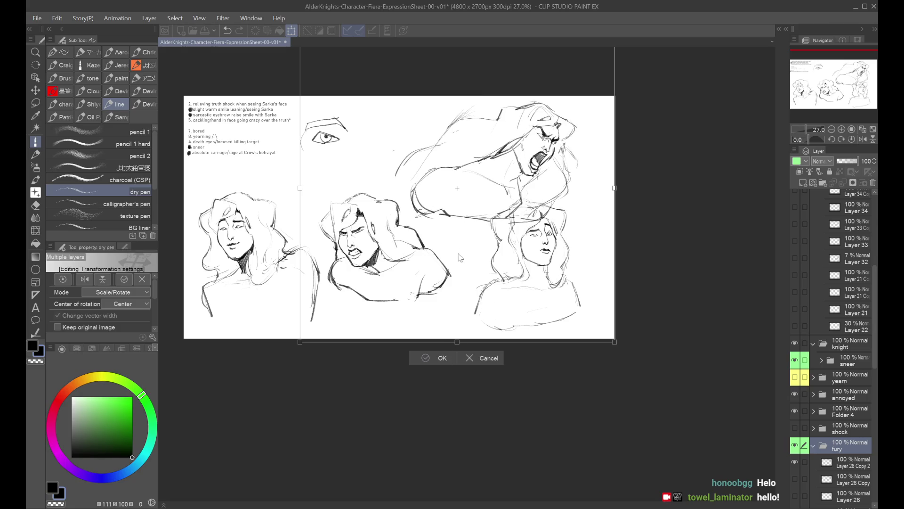
key(Return)
scroll(466, 219, up, 1)
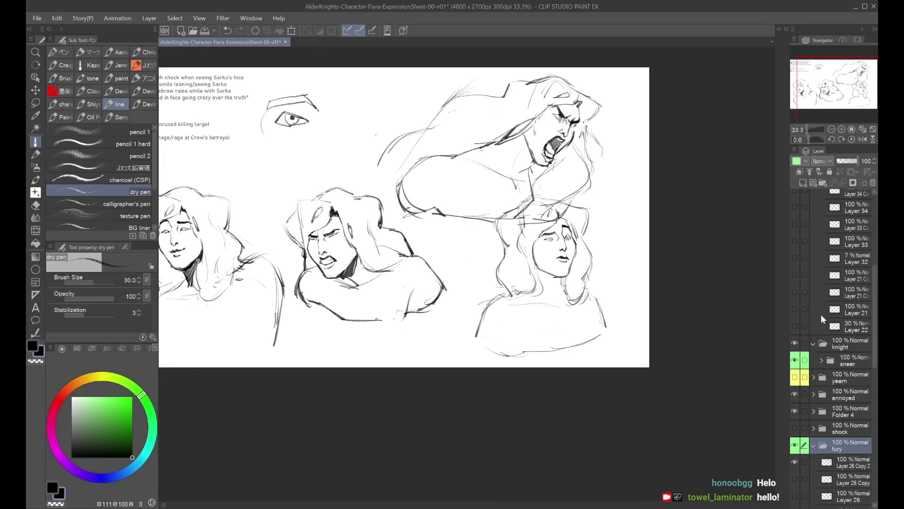
scroll(829, 308, up, 3)
scroll(840, 311, up, 3)
click(842, 343)
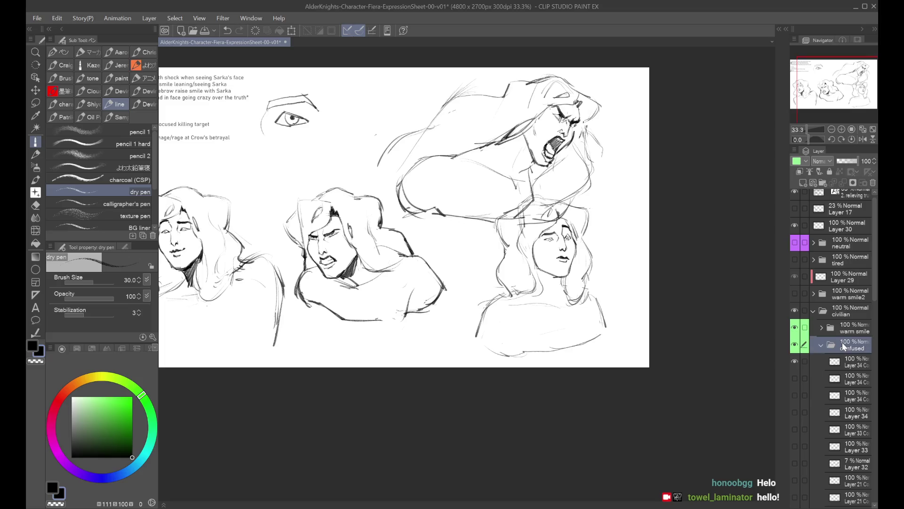
Compare the three confused face versions by toggling their layer visibility
click(35, 229)
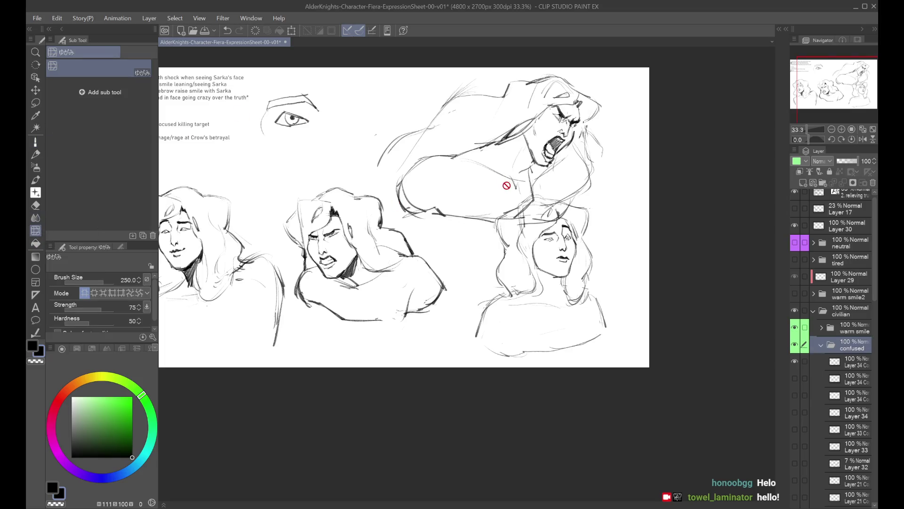
click(818, 359)
click(795, 361)
click(795, 378)
click(794, 378)
click(795, 395)
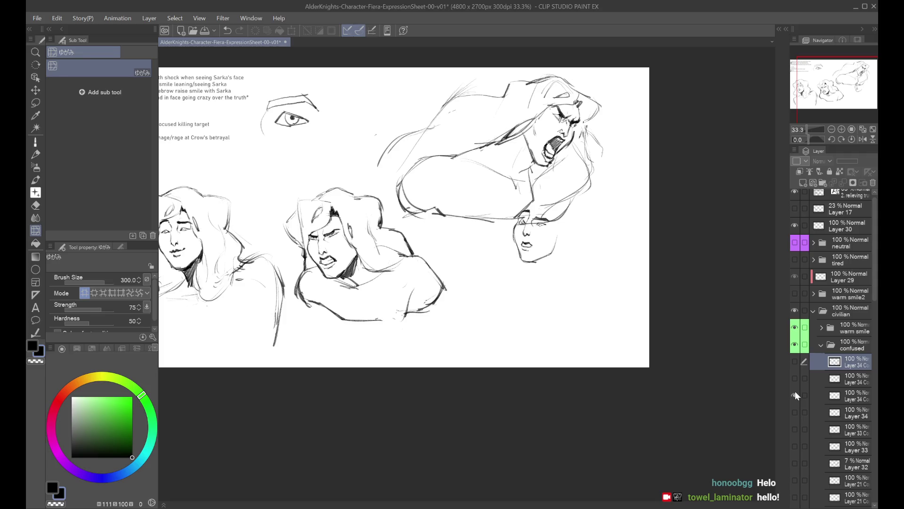
click(794, 395)
click(794, 378)
click(795, 379)
click(795, 361)
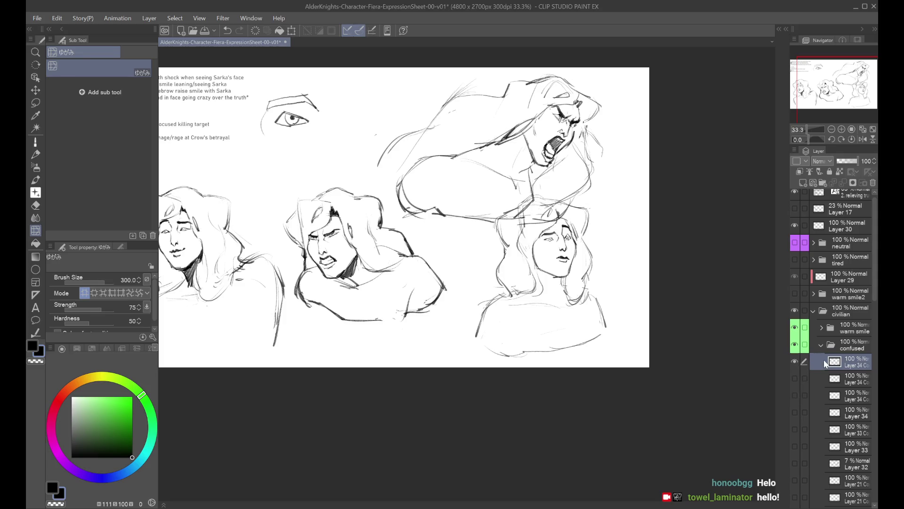
click(794, 361)
click(795, 378)
click(796, 366)
click(796, 365)
Mirror the canvas to check, then keep the larger face version shown and selected
key(h)
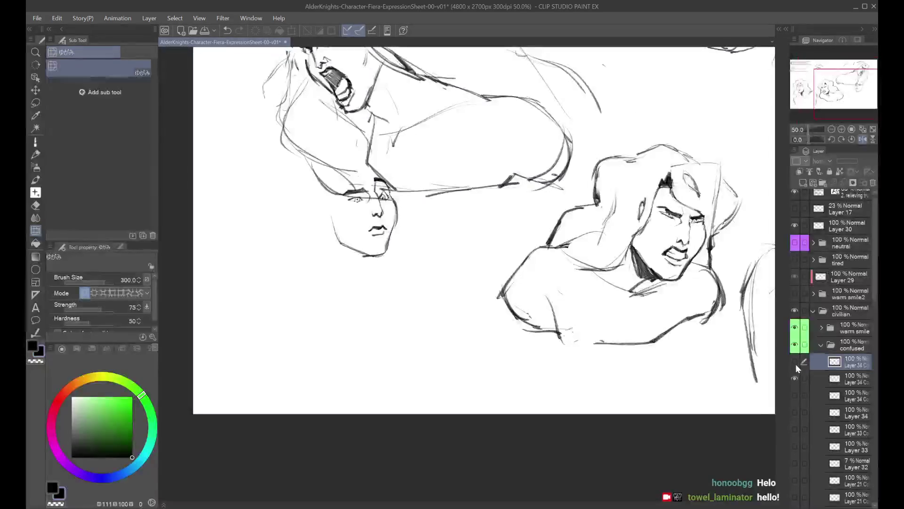
key(h)
key(h)
click(796, 363)
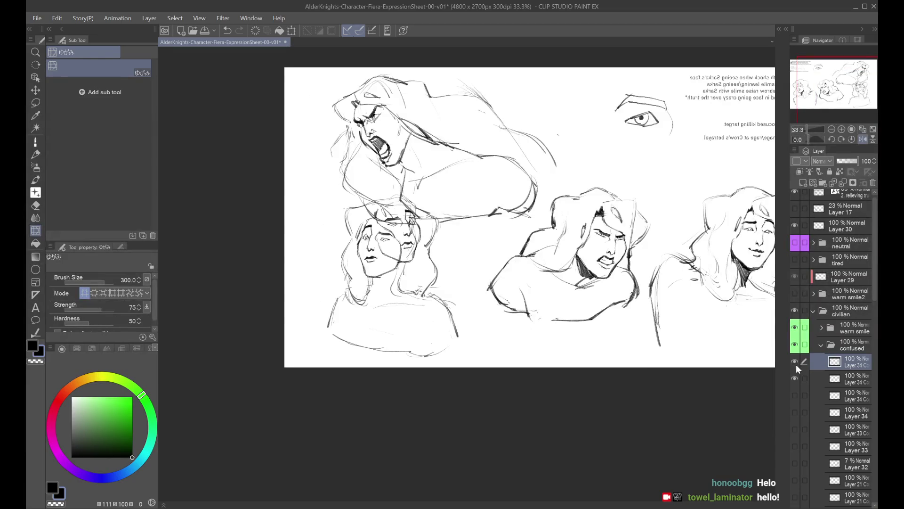
key(h)
click(796, 363)
click(814, 372)
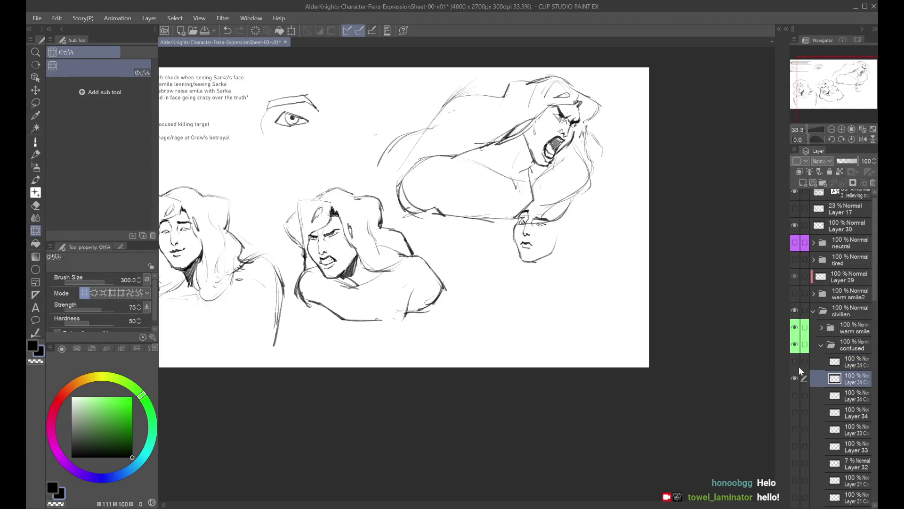
click(795, 378)
click(795, 361)
click(815, 362)
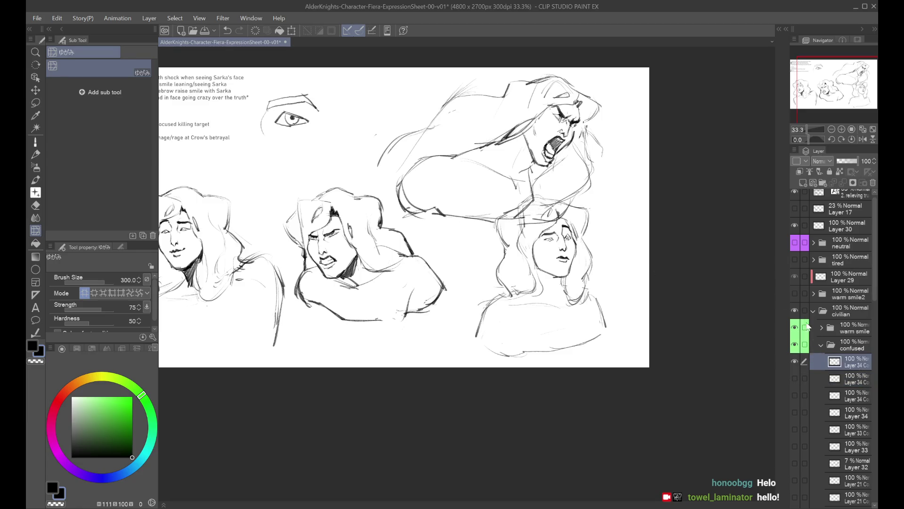
Drag the collapsed fury folder into knight below sneer, then hide sneer and fury
scroll(869, 329, down, 5)
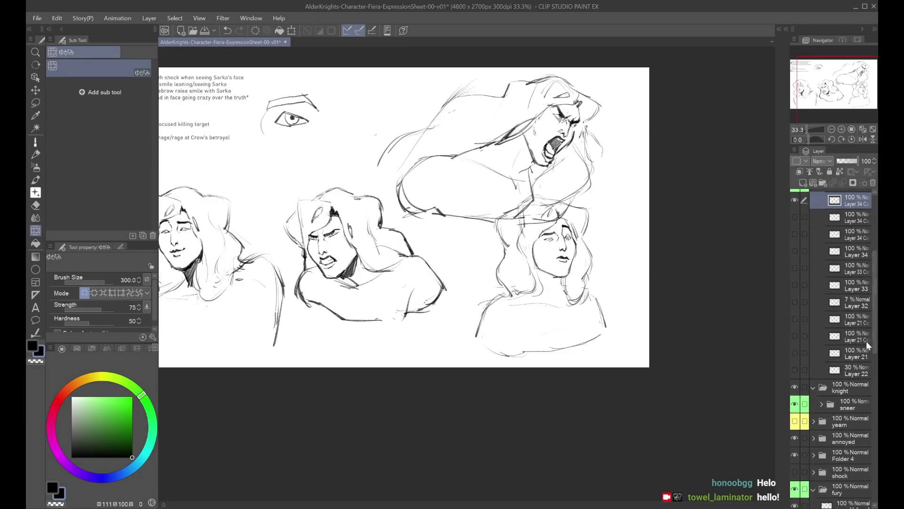
click(826, 484)
click(823, 493)
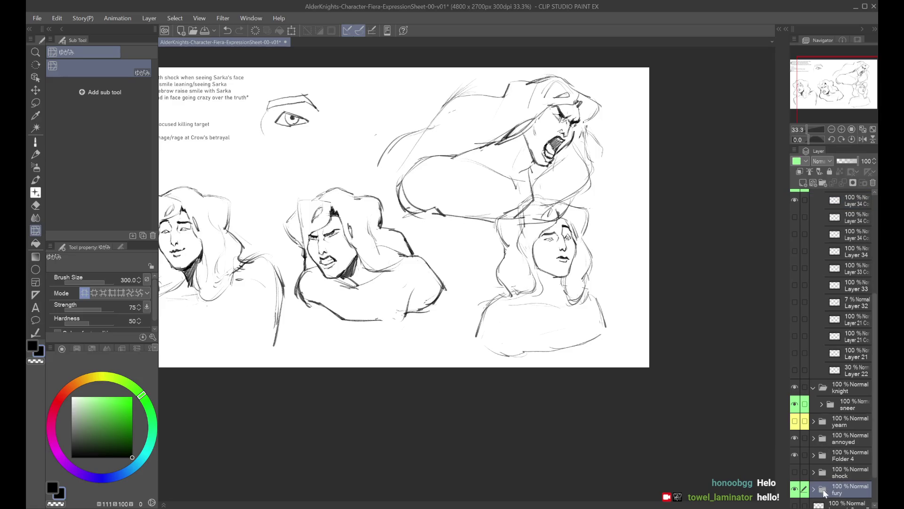
drag(837, 473, 851, 406)
scroll(864, 324, up, 2)
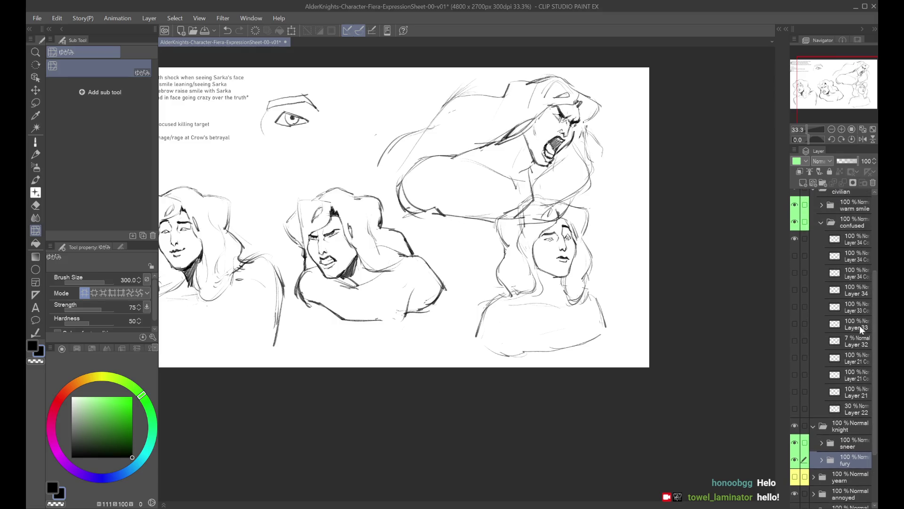
drag(797, 458, 794, 443)
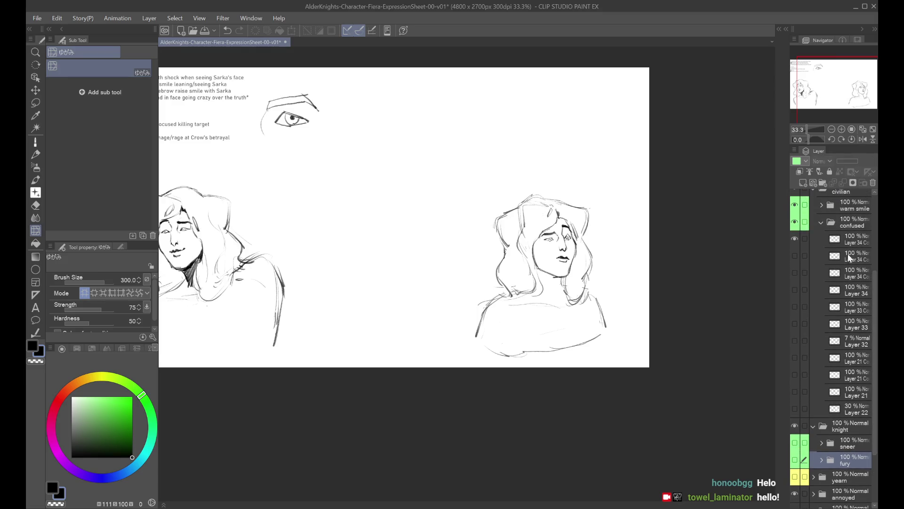
Liquify the top confused face at brush size 1200 on the flipped canvas, bulging its left hair and shoulder outward
click(803, 240)
mouse_move(653, 227)
mouse_down()
mouse_move(555, 203)
mouse_move(481, 209)
mouse_up()
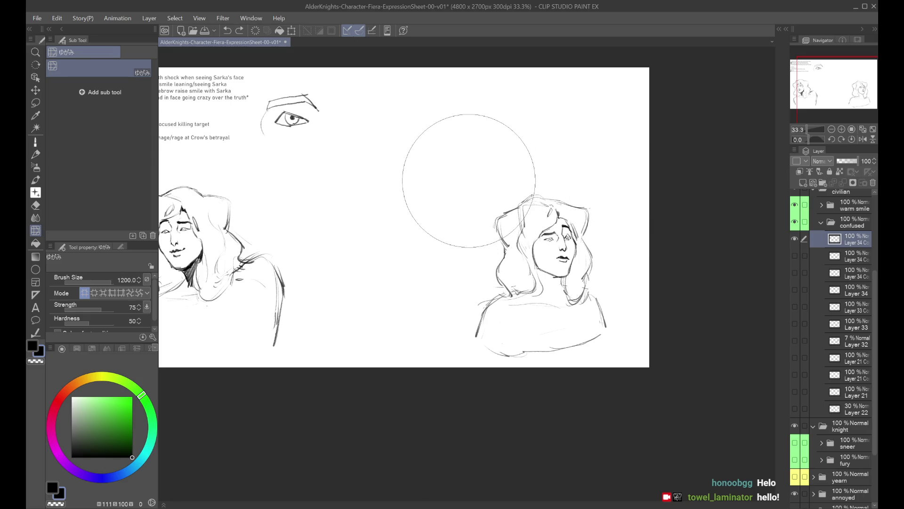
key(ctrl+z)
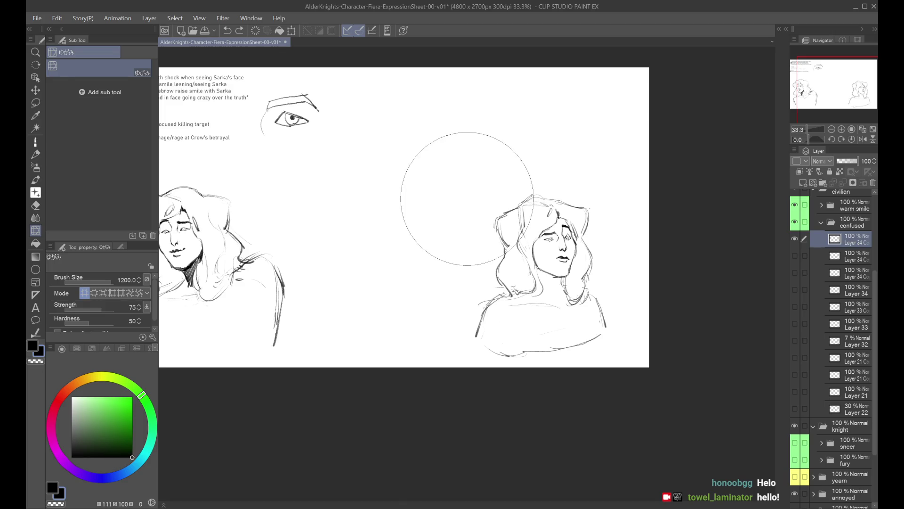
key(h)
mouse_move(296, 246)
mouse_down()
mouse_move(283, 286)
mouse_move(297, 291)
mouse_up()
drag(481, 353, 460, 347)
click(35, 141)
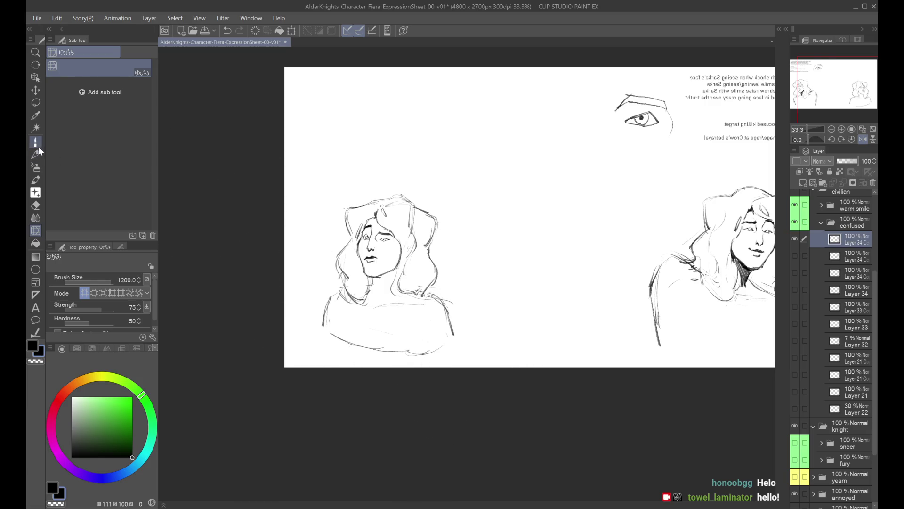
key(h)
key(h)
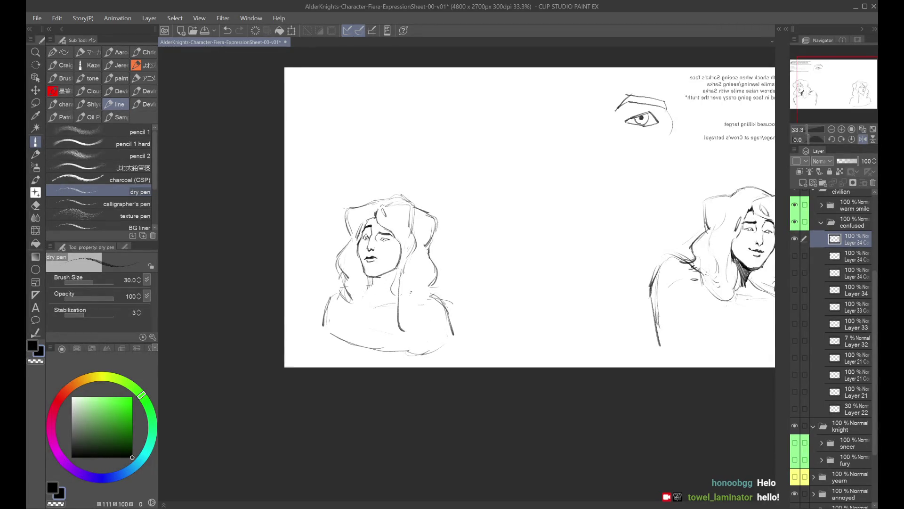
key(h)
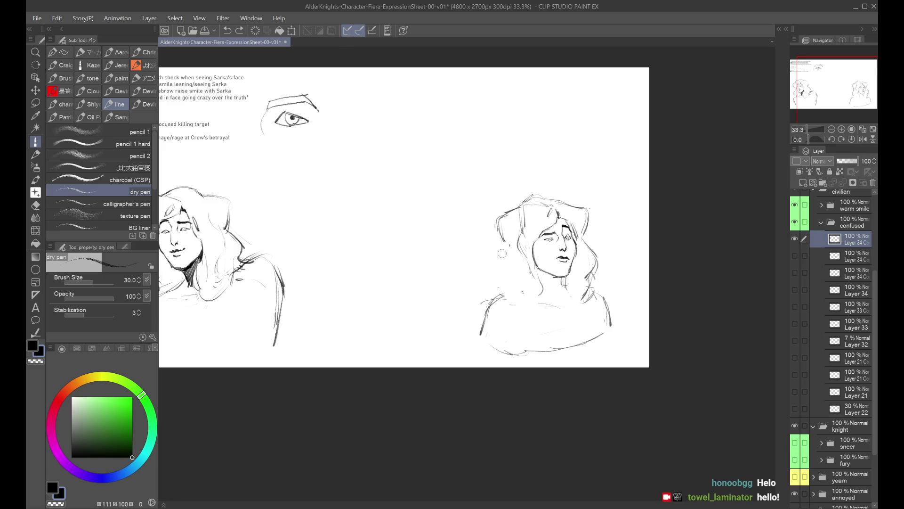
Draw long hair strokes left of the face and retry the chin and neck marks, checking mirrored
drag(503, 245, 464, 310)
drag(506, 246, 452, 324)
drag(601, 291, 611, 325)
key(ctrl+z)
key(ctrl+z)
drag(558, 279, 565, 292)
key(ctrl+z)
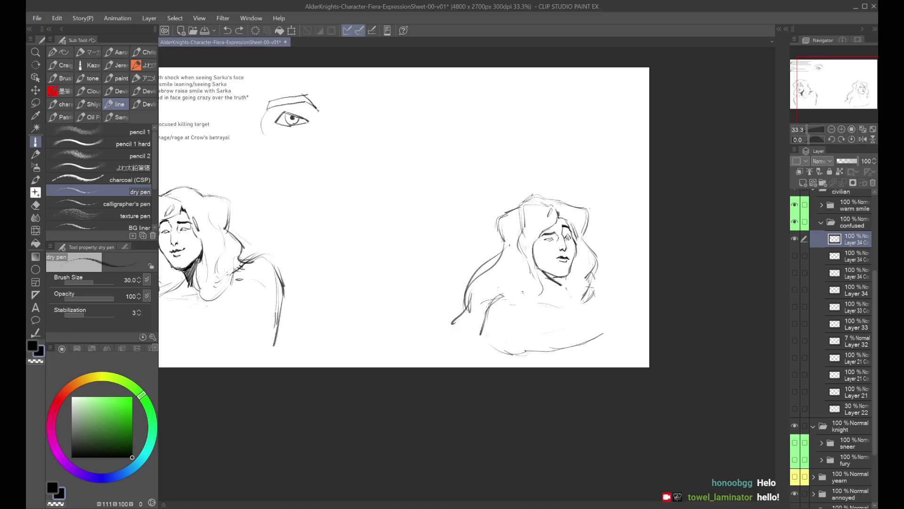
key(ctrl+z)
key(ctrl+z)
drag(559, 279, 565, 298)
key(ctrl+z)
key(ctrl+z)
key(h)
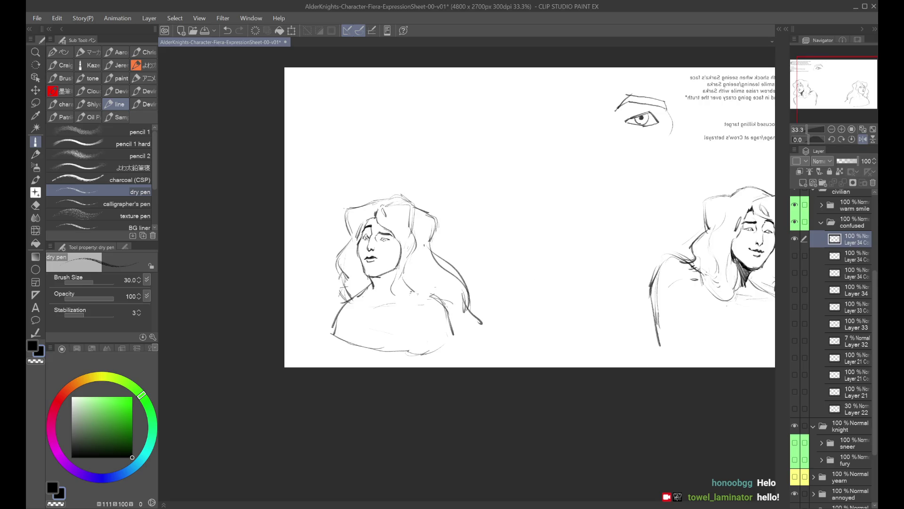
key(h)
key(ctrl+z)
key(ctrl+z)
key(ctrl+z)
key(ctrl+z)
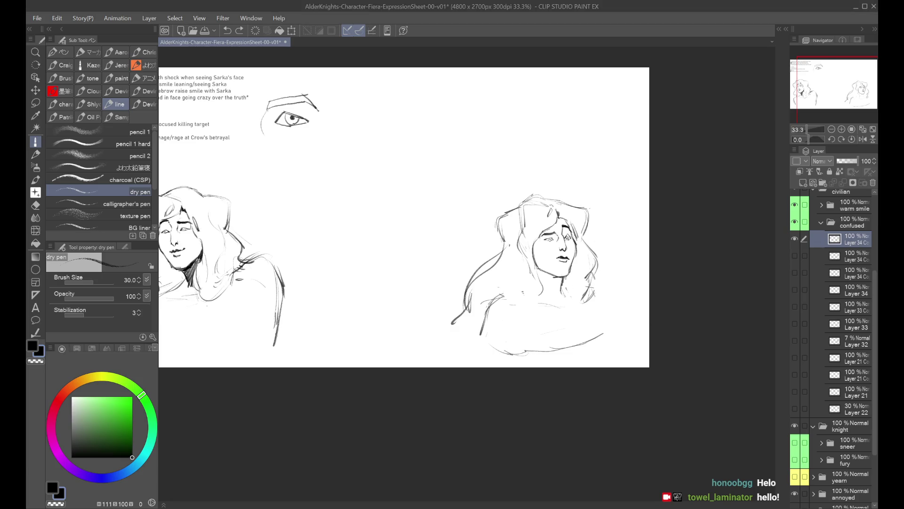
Redraw the right figure's shoulder, hair-edge and neck lines, then show the copied face layer
drag(567, 293, 595, 337)
key(ctrl+z)
drag(510, 296, 485, 335)
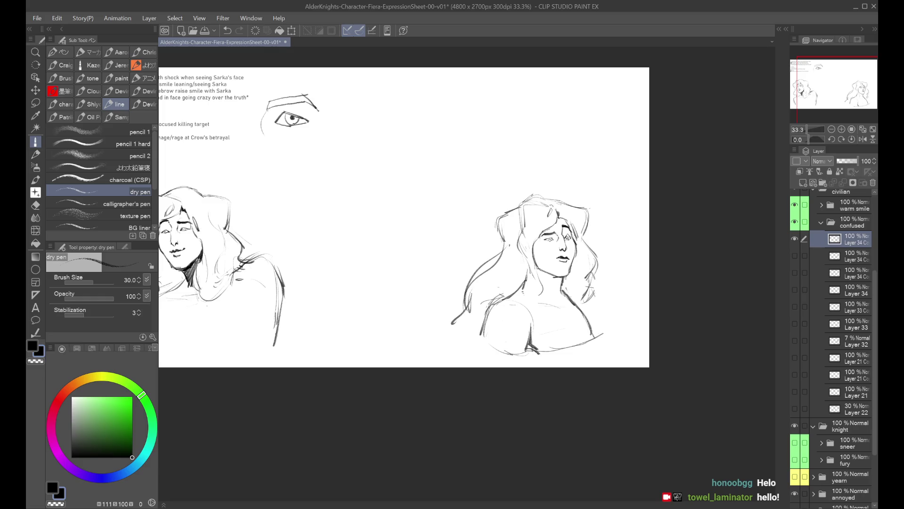
drag(594, 279, 578, 307)
key(ctrl+z)
key(ctrl+z)
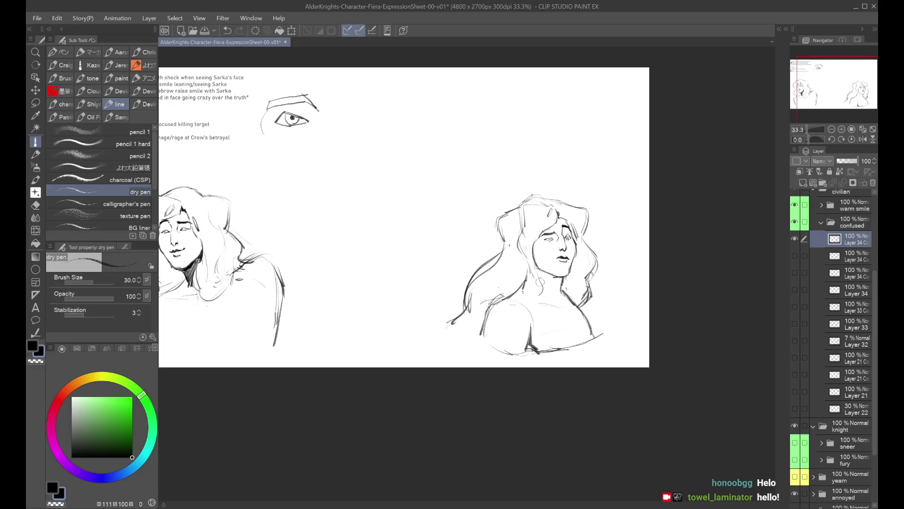
drag(532, 260, 523, 279)
key(ctrl+z)
key(ctrl+z)
key(ctrl+z)
drag(526, 261, 522, 279)
key(h)
key(h)
click(795, 254)
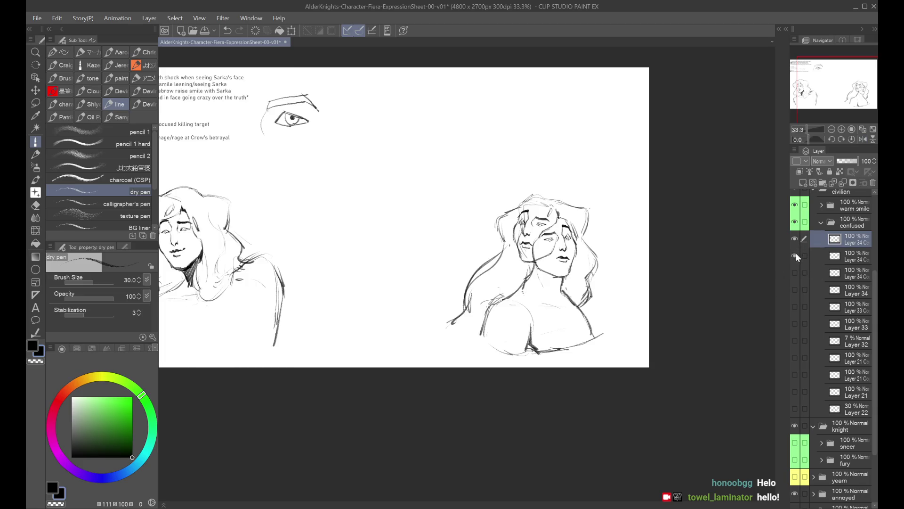
Transform the copied face layer with Ctrl+T to sit on the right figure's face
key(alt+[)
key(ctrl+t)
drag(552, 220, 571, 235)
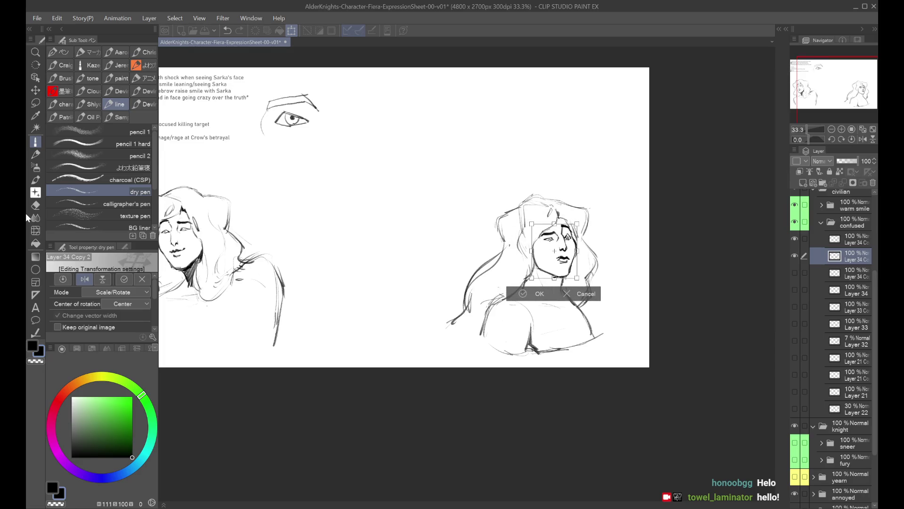
key(Return)
scroll(341, 163, up, 1)
drag(341, 162, 258, 122)
Select the mouth area, hide the old face layer and duplicate the top copied face layer
key(m)
mouse_move(576, 244)
mouse_down()
mouse_move(595, 265)
mouse_move(609, 246)
mouse_move(586, 241)
mouse_up()
key(ctrl+d)
click(796, 256)
click(826, 239)
key(ctrl+c)
key(ctrl+v)
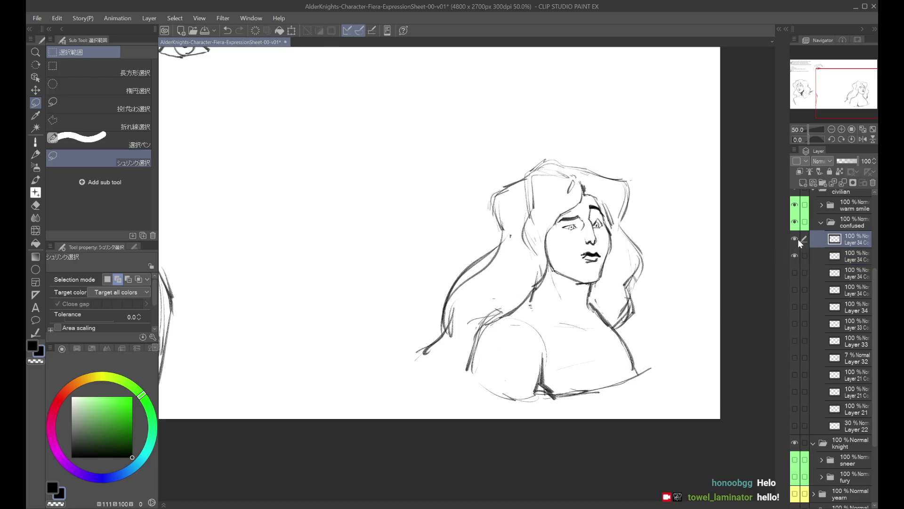
click(819, 256)
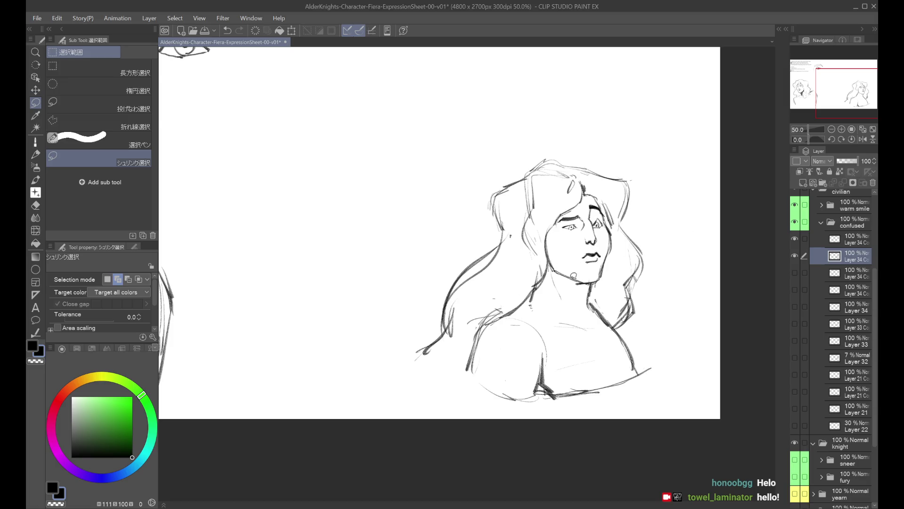
Compare the face copies in mirrored view, duplicate again and merge the upper mouth copy down
scroll(572, 294, down, 1)
key(h)
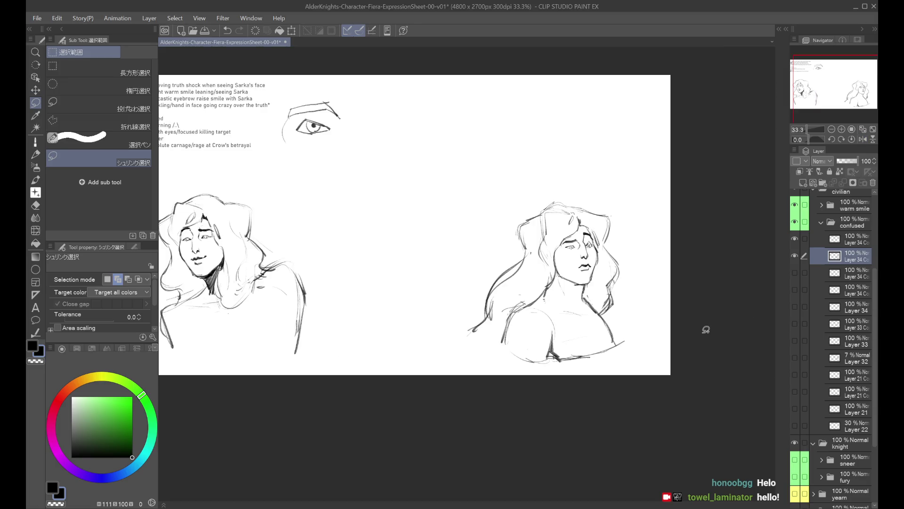
click(795, 255)
click(795, 239)
click(795, 255)
click(795, 239)
key(ctrl+c)
key(ctrl+v)
click(794, 272)
scroll(737, 263, up, 1)
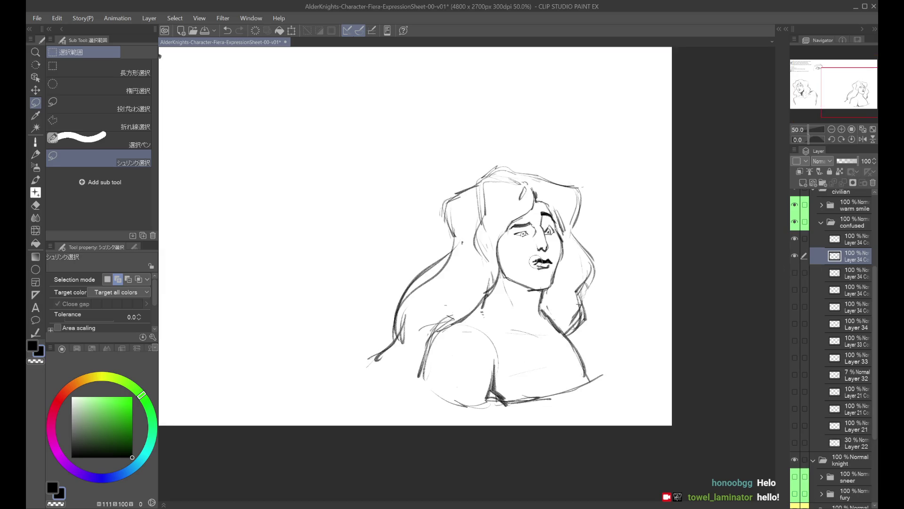
scroll(534, 260, down, 1)
click(843, 239)
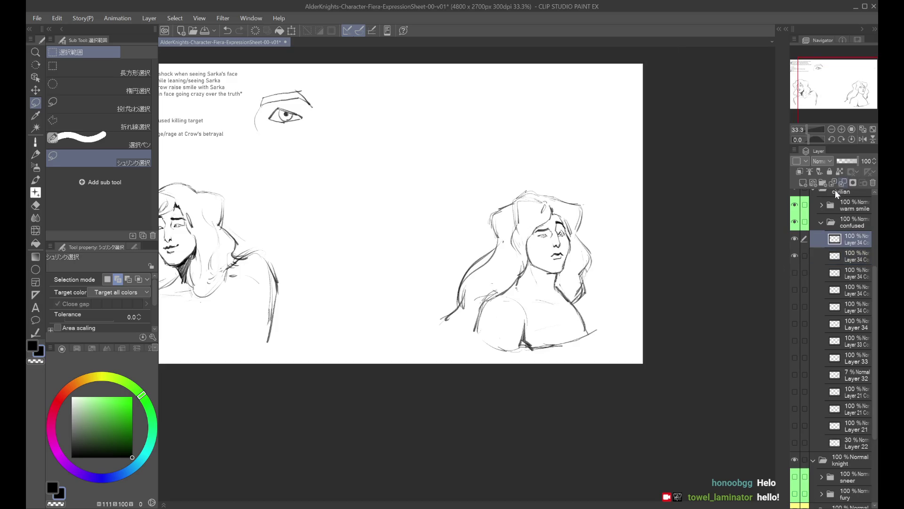
click(838, 186)
Toggle the face layers to compare, leaving only the top face version visible
click(795, 242)
click(795, 243)
click(796, 253)
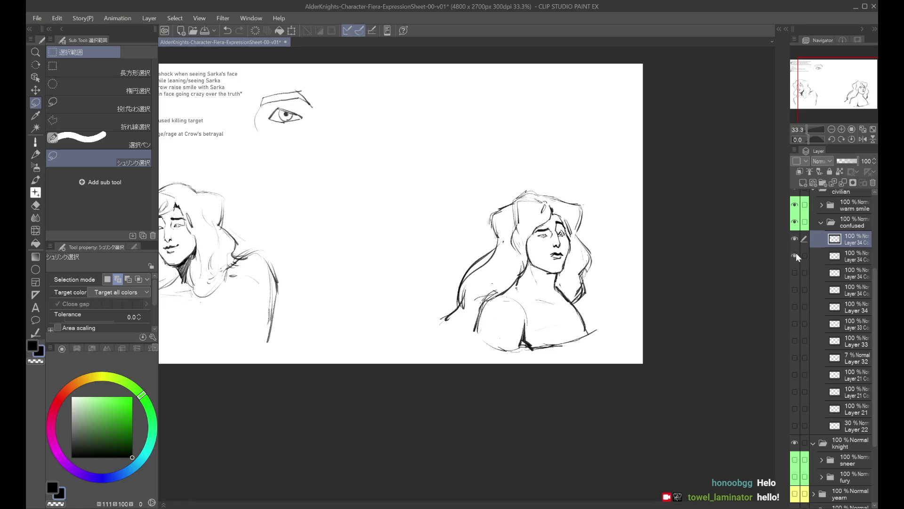
click(795, 239)
click(795, 256)
click(795, 238)
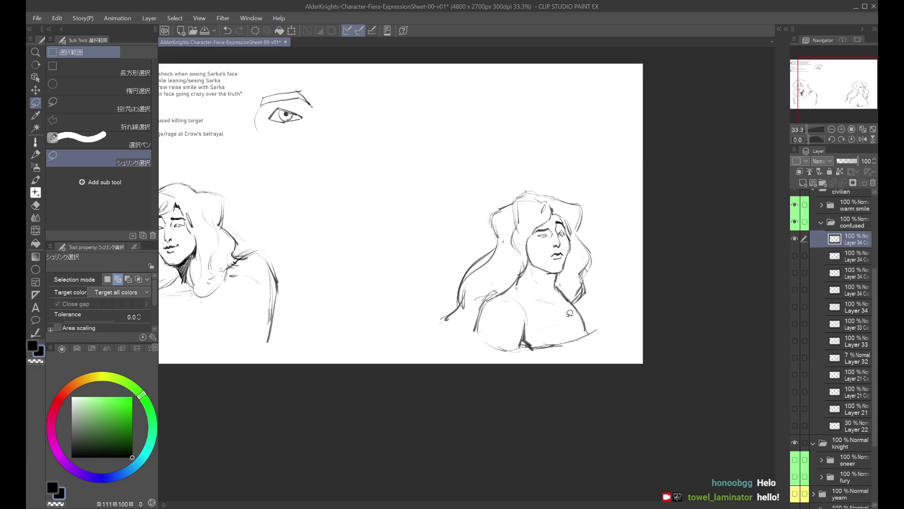
scroll(579, 309, up, 1)
click(35, 230)
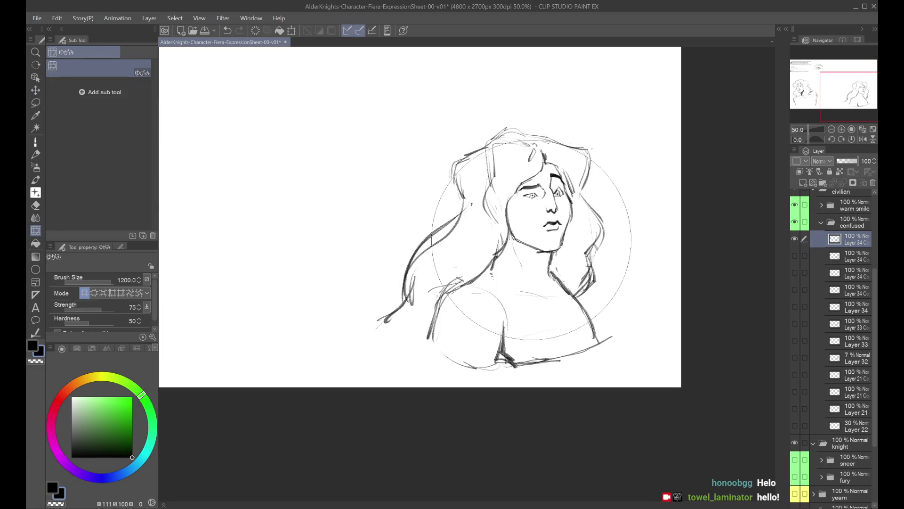
Push the mouth slightly down with Liquify at size 170, then back up the face layer
key(bracketleft)
key(bracketleft)
key(bracketleft)
drag(540, 227, 540, 231)
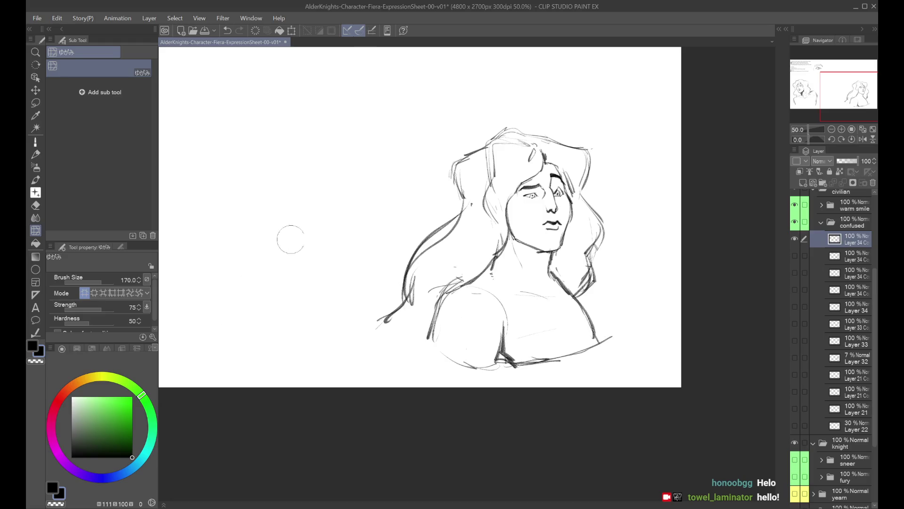
key(p)
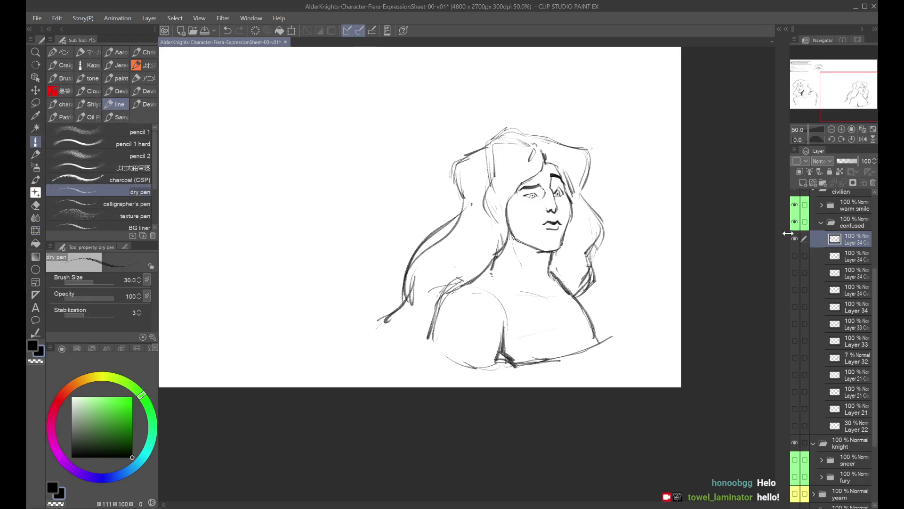
key(ctrl+j)
click(794, 256)
Darken the face's left jaw line, comparing against the hidden face copy
drag(495, 179, 489, 191)
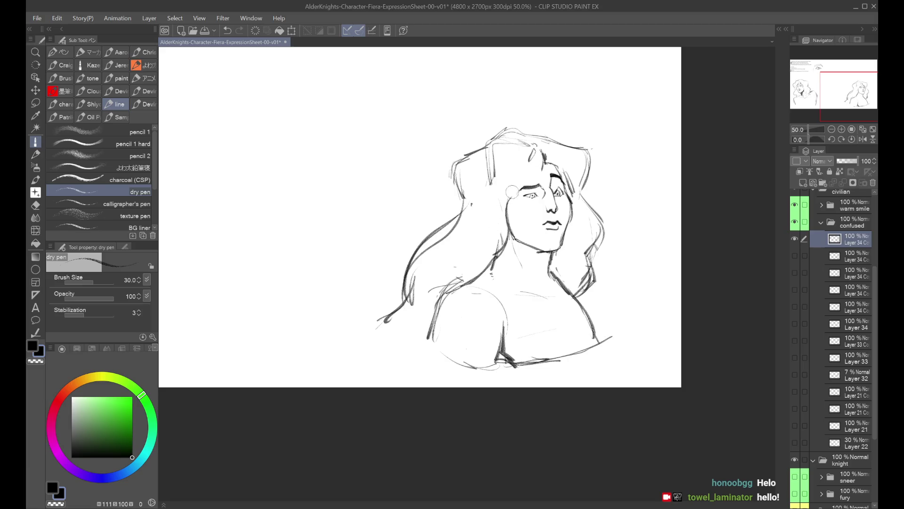
key(h)
Review the jaw and face strokes with undo/redo, zooming and mirroring the view
key(h)
click(795, 255)
click(795, 256)
click(795, 256)
click(794, 255)
drag(515, 196, 543, 177)
key(ctrl+z)
drag(515, 192, 510, 241)
key(ctrl+z)
key(ctrl+z)
drag(515, 192, 510, 241)
key(ctrl+z)
key(h)
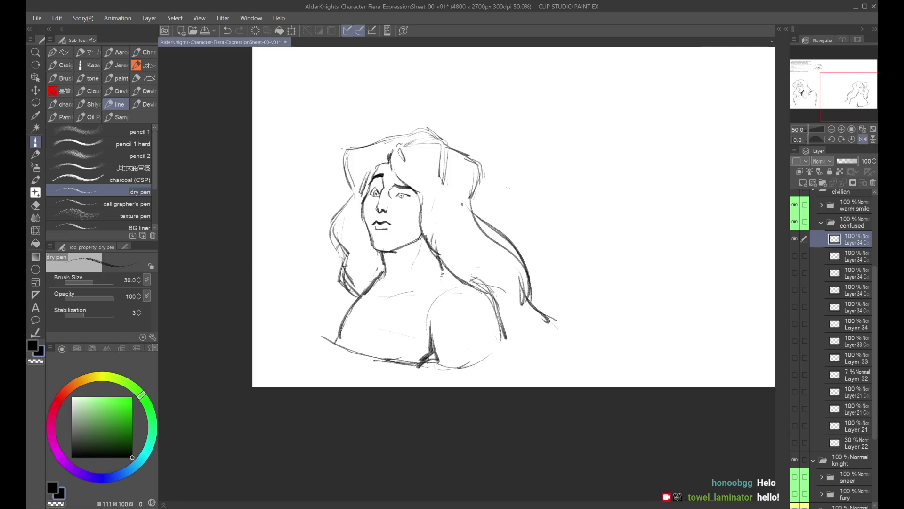
key(ctrl+y)
key(h)
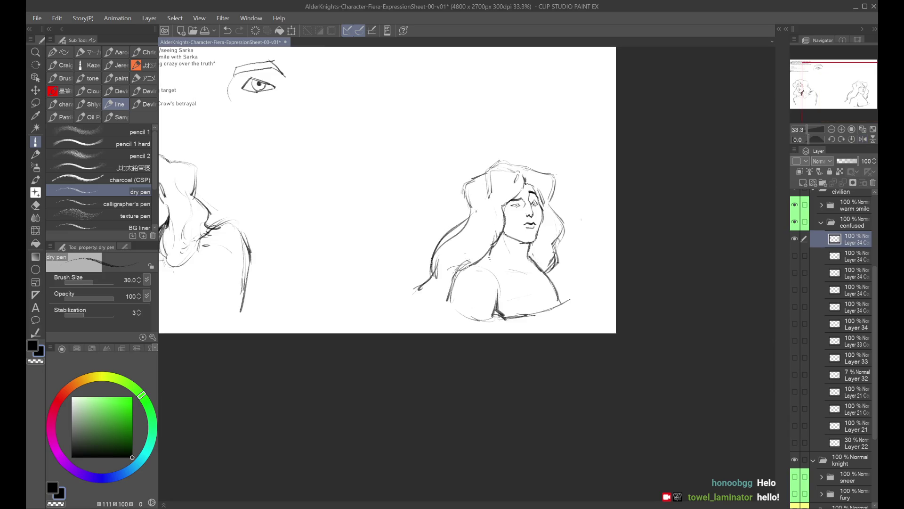
key(ctrl+y)
key(ctrl+z)
key(ctrl+z)
key(ctrl+z)
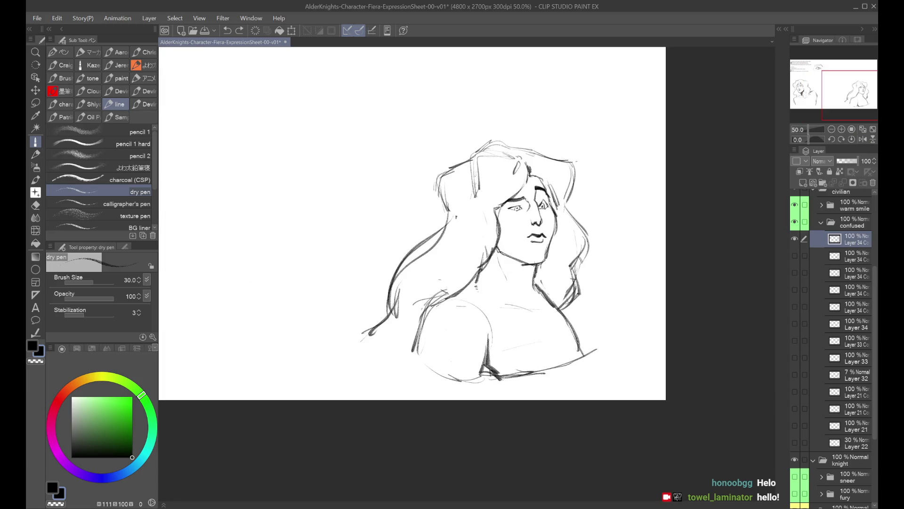
key(ctrl+y)
key(ctrl+z)
key(ctrl+y)
key(ctrl+z)
key(ctrl+minus)
key(h)
key(h)
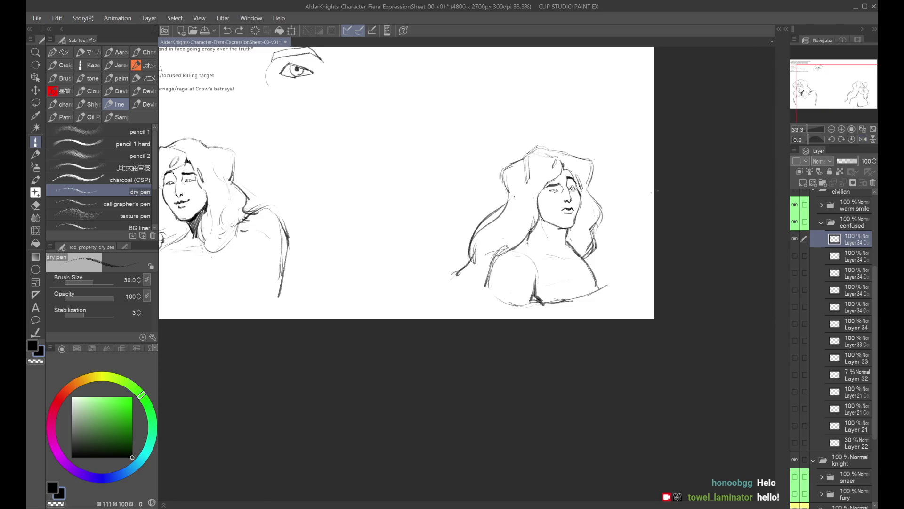
key(ctrl+plus)
Redraw the hair strand left of the face, the left face-and-jaw edge and a neck stroke
drag(506, 161, 511, 209)
key(ctrl+z)
drag(501, 169, 513, 219)
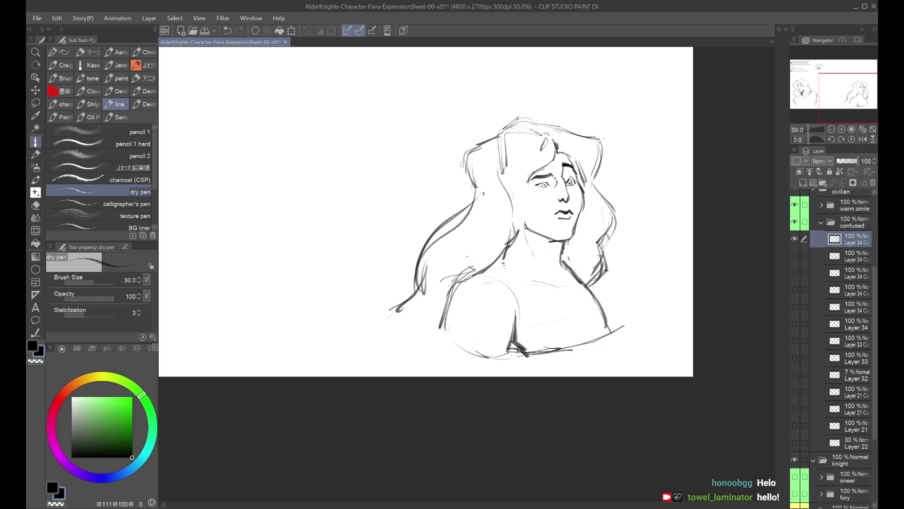
mouse_move(529, 186)
mouse_down()
mouse_move(518, 229)
mouse_move(492, 242)
mouse_move(485, 270)
mouse_up()
key(ctrl+z)
key(ctrl+z)
key(ctrl+z)
drag(512, 240, 500, 255)
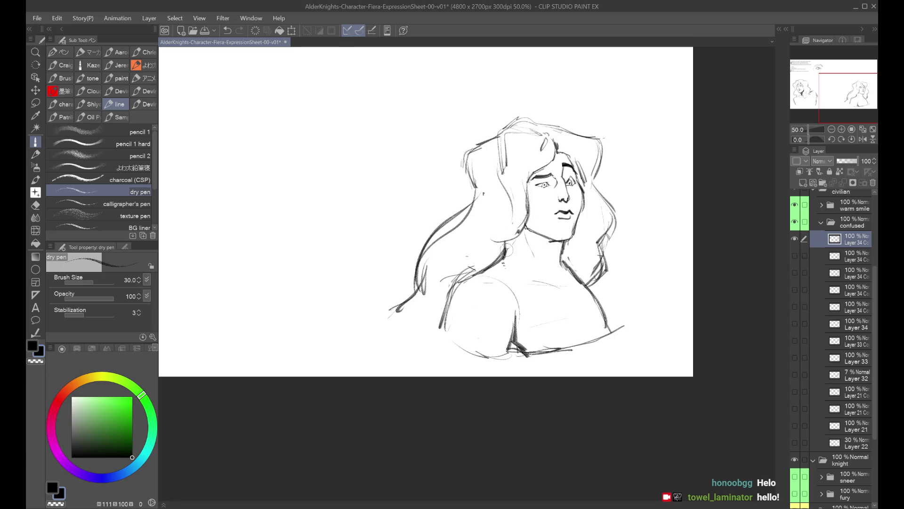
key(h)
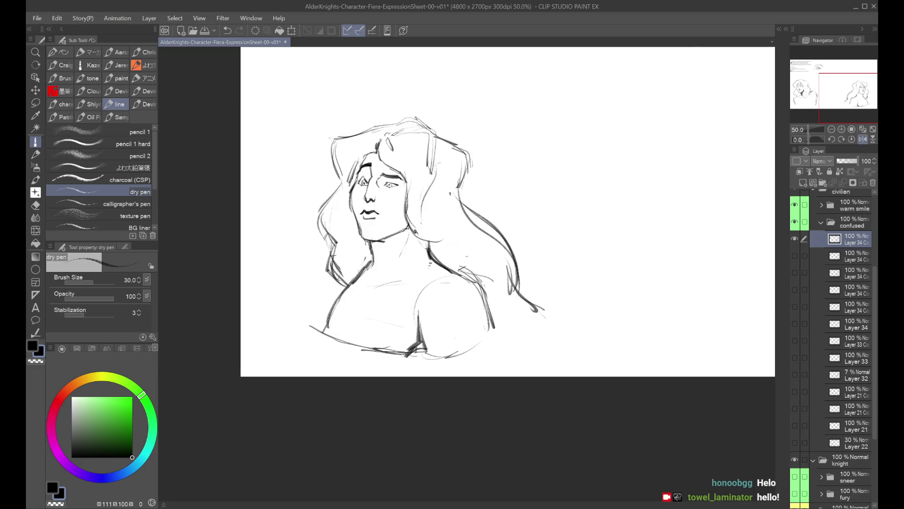
Try several hair strokes beside the face in normal and mirrored views
drag(404, 161, 408, 207)
key(ctrl+z)
drag(397, 156, 405, 177)
key(h)
key(ctrl+z)
drag(530, 155, 518, 204)
key(ctrl+z)
key(ctrl+z)
key(ctrl+z)
key(ctrl+z)
mouse_move(537, 154)
mouse_down()
mouse_move(517, 200)
mouse_move(548, 162)
mouse_move(518, 194)
mouse_move(525, 210)
mouse_up()
key(ctrl+z)
key(ctrl+z)
key(ctrl+z)
key(ctrl+z)
mouse_move(530, 173)
mouse_down()
mouse_move(518, 192)
mouse_move(526, 200)
mouse_up()
key(ctrl+z)
key(ctrl+z)
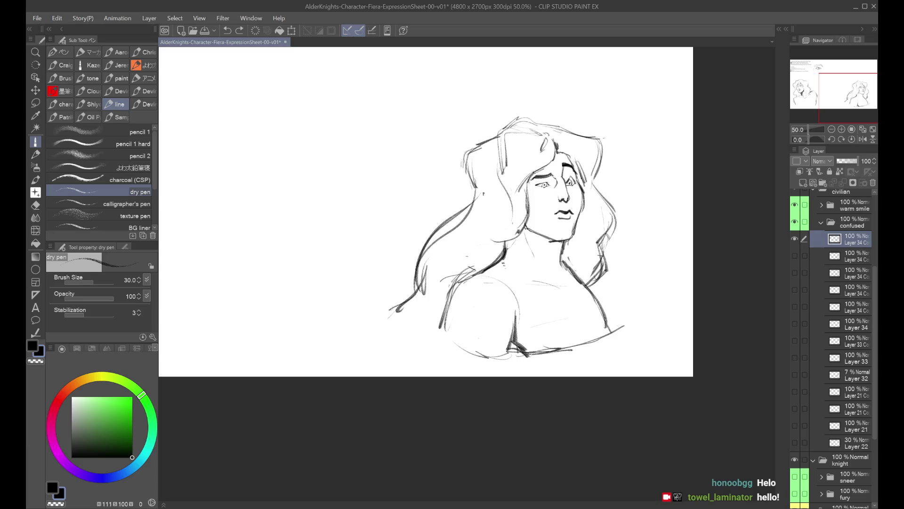
key(ctrl+minus)
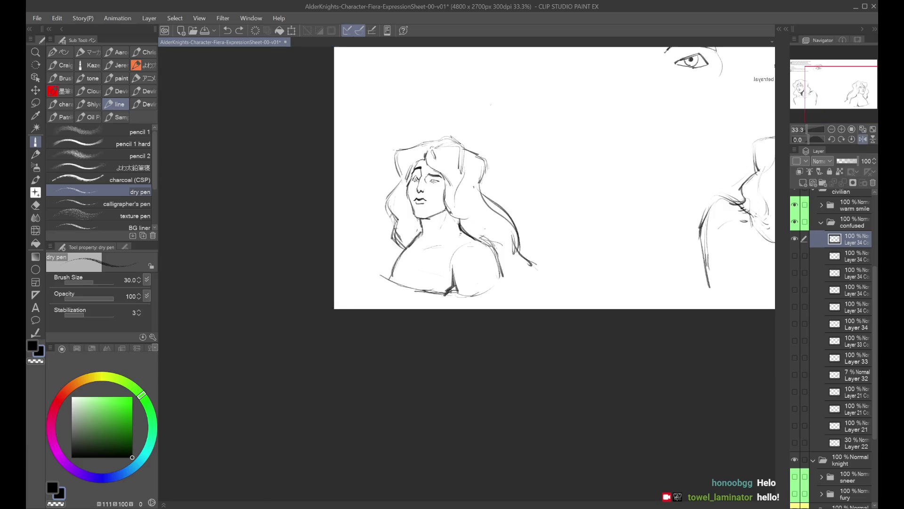
Sketch lines along the upper left and top of the hair, checking zoomed out and mirrored
mouse_move(480, 153)
mouse_down()
mouse_move(479, 186)
mouse_move(524, 146)
mouse_move(504, 186)
mouse_up()
key(ctrl+z)
drag(494, 152, 536, 144)
key(ctrl+z)
mouse_move(481, 160)
mouse_down()
mouse_move(518, 148)
mouse_move(559, 160)
mouse_move(574, 150)
mouse_up()
key(ctrl+z)
key(ctrl+z)
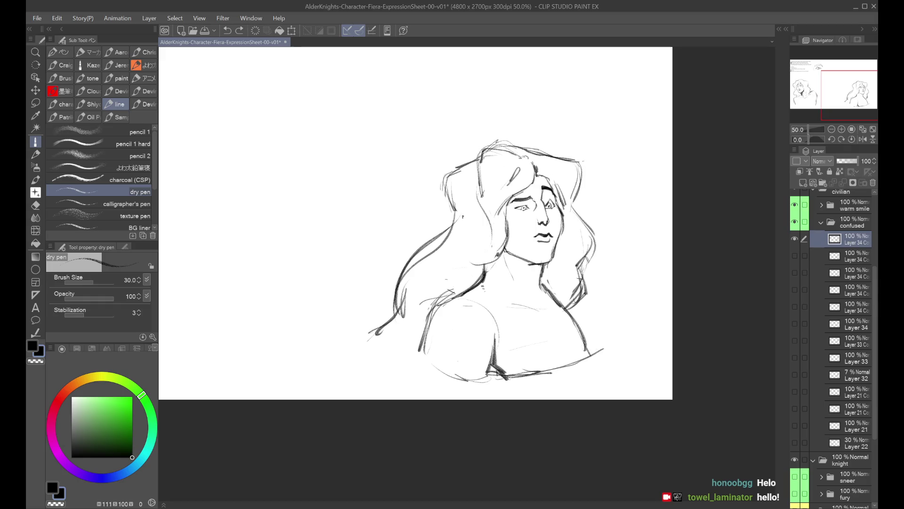
key(h)
key(ctrl+minus)
key(h)
key(h)
key(h)
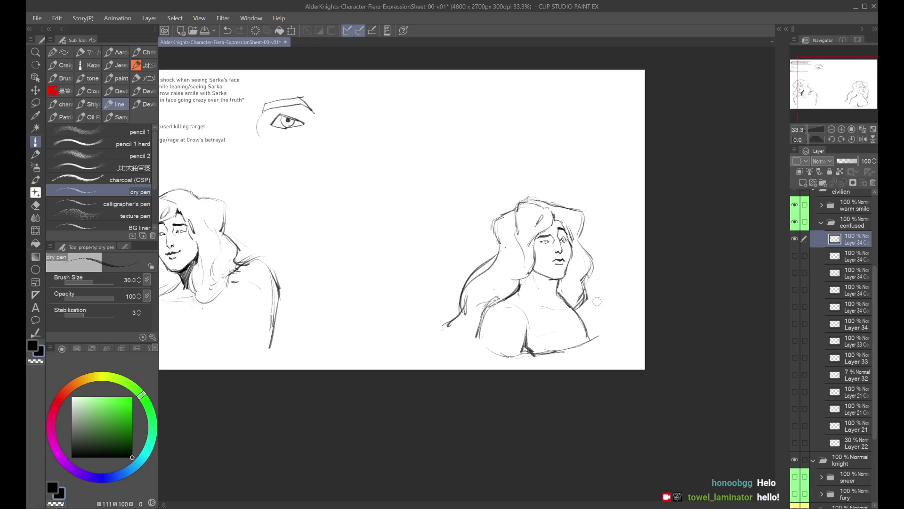
Collapse the confused folder, then show the fury sketch and move it left
click(821, 223)
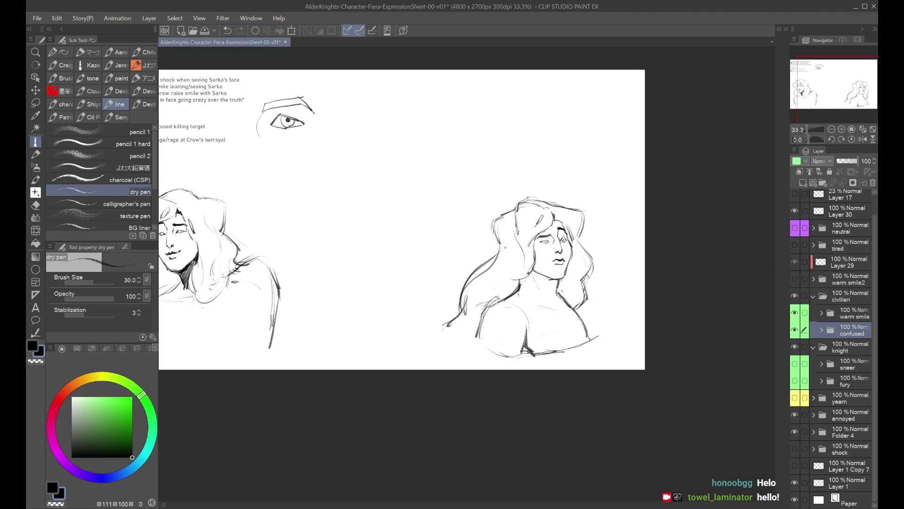
click(795, 381)
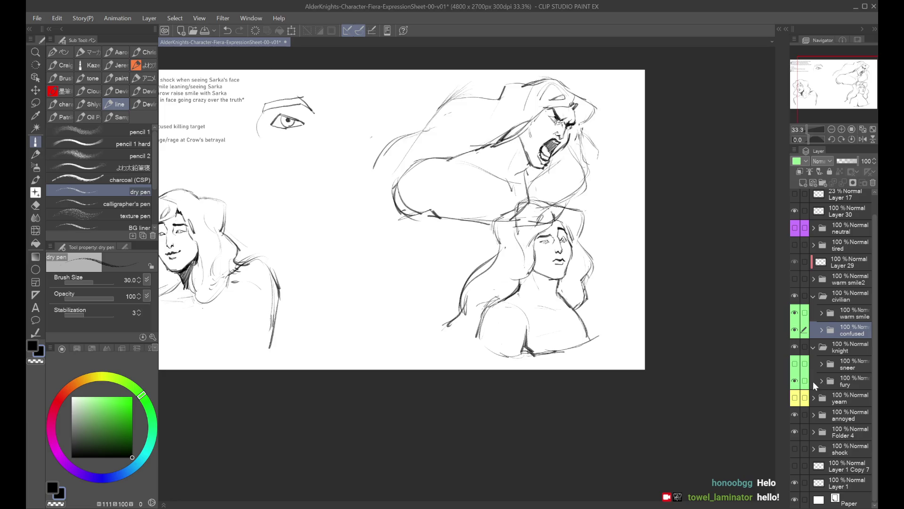
click(813, 380)
key(ctrl+t)
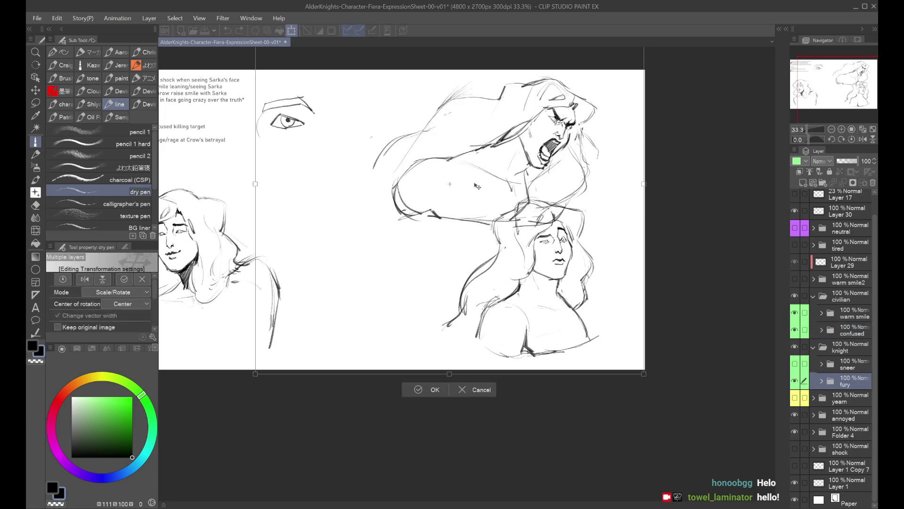
mouse_move(511, 184)
mouse_down()
mouse_move(422, 188)
mouse_move(432, 188)
mouse_up()
click(351, 395)
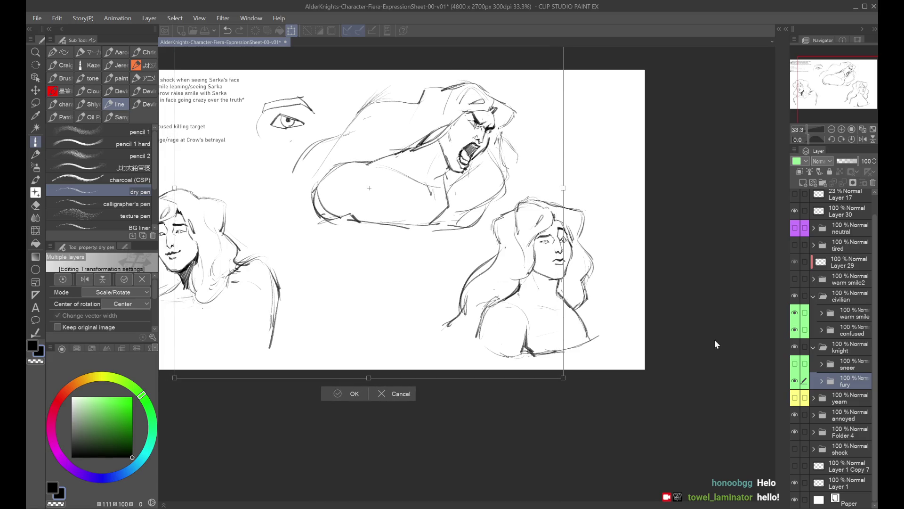
Hide the shock sketch and move the yearning sketch to the top right
click(794, 449)
scroll(824, 389, up, 1)
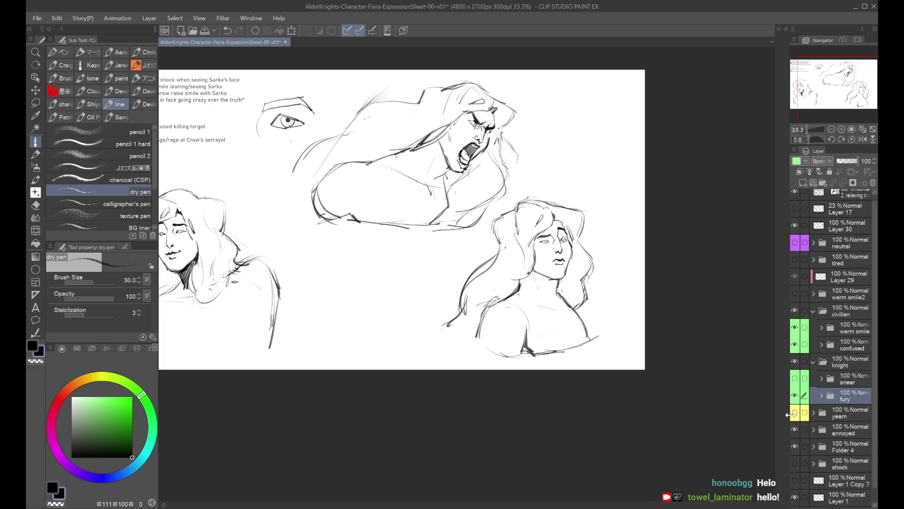
click(795, 412)
click(834, 414)
key(ctrl+t)
drag(459, 180, 584, 167)
click(584, 259)
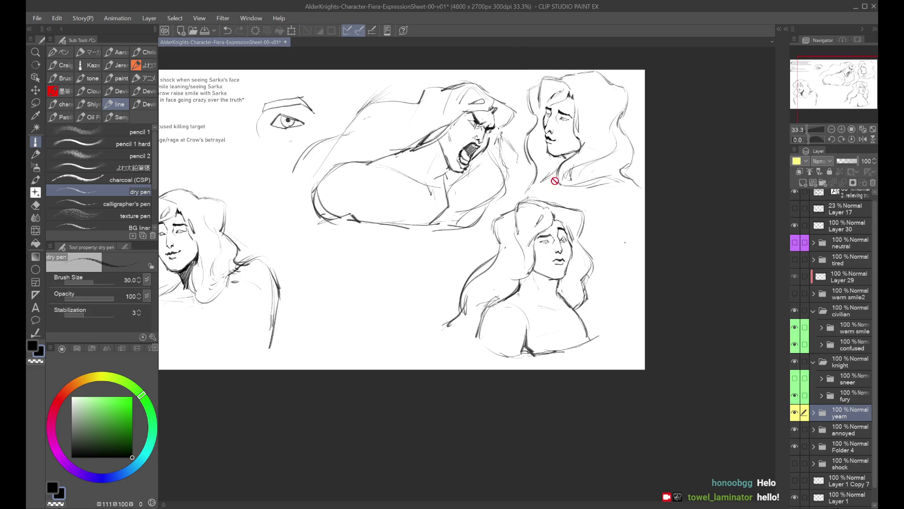
Save the sheet, select the fury folder's top layer, and check the drawing mirrored
scroll(568, 111, up, 2)
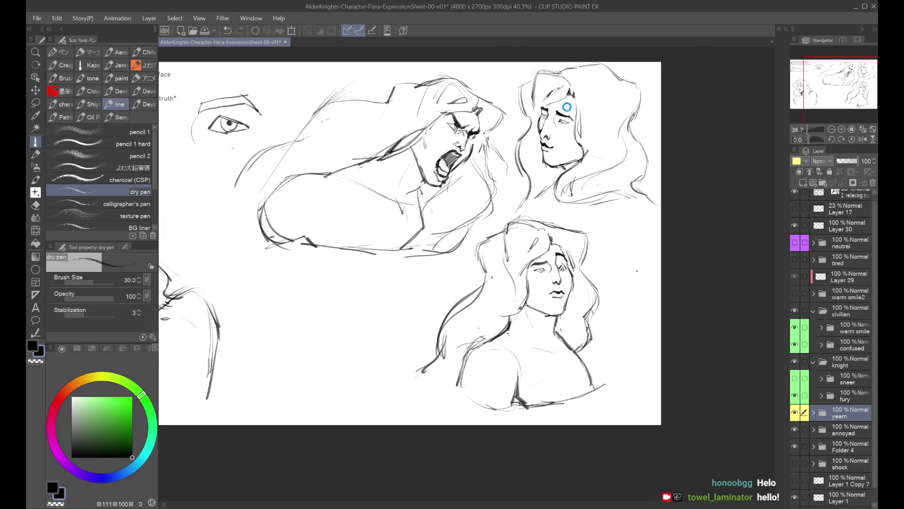
key(ctrl+s)
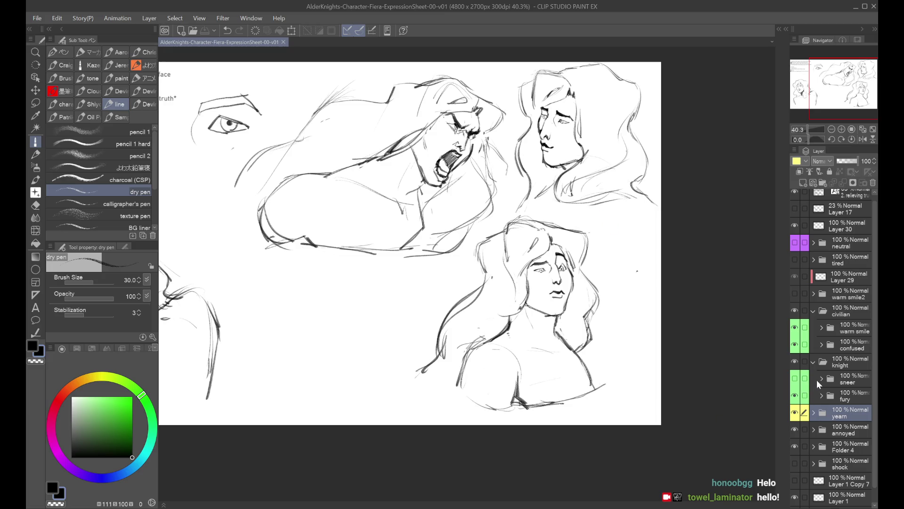
click(822, 394)
click(829, 416)
scroll(283, 80, up, 1)
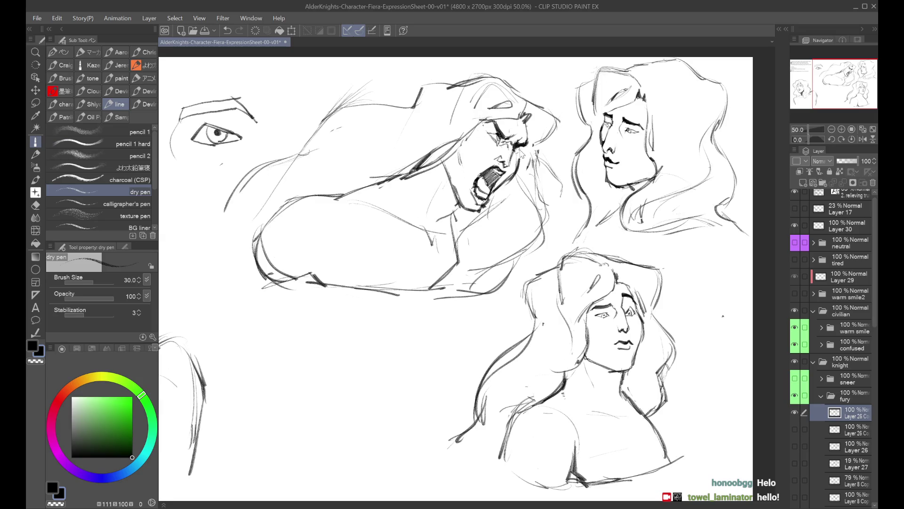
key(h)
key(h)
key(h)
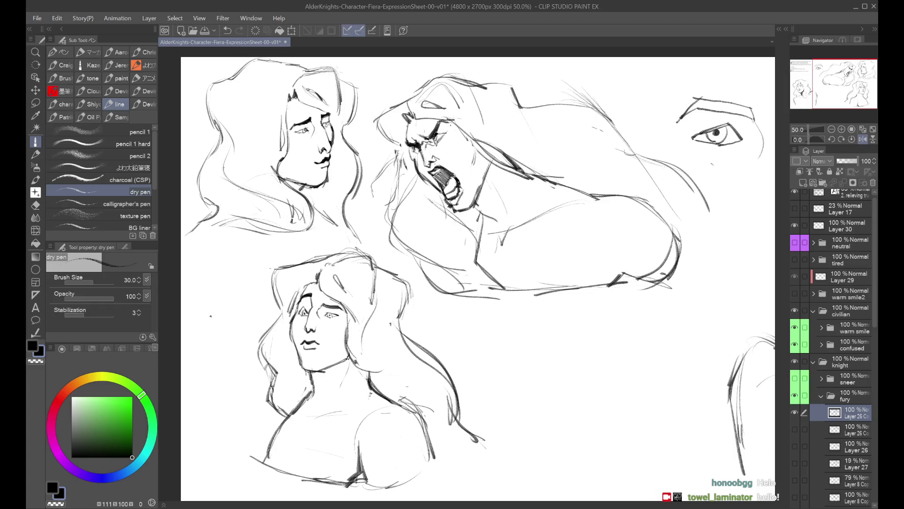
key(h)
key(ctrl+minus)
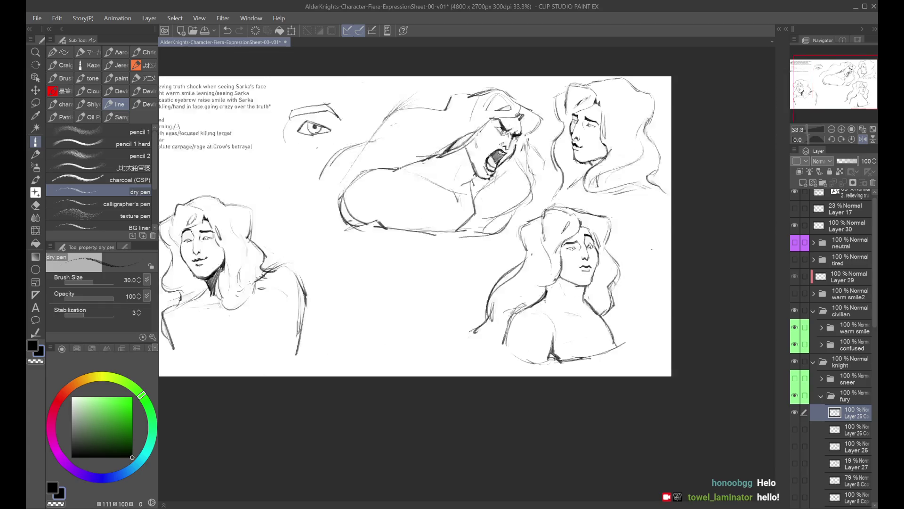
Draw several light hair strokes along the right side of the shouting face
key(ctrl+plus)
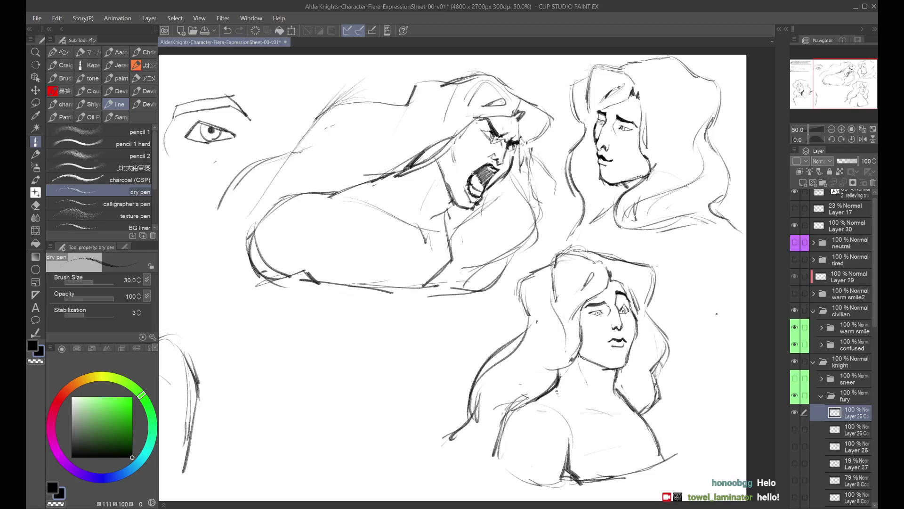
mouse_move(523, 146)
mouse_down()
mouse_move(517, 199)
mouse_move(520, 164)
mouse_up()
drag(520, 165, 534, 219)
drag(521, 151, 529, 220)
drag(520, 180, 533, 229)
drag(523, 154, 527, 189)
drag(523, 150, 532, 179)
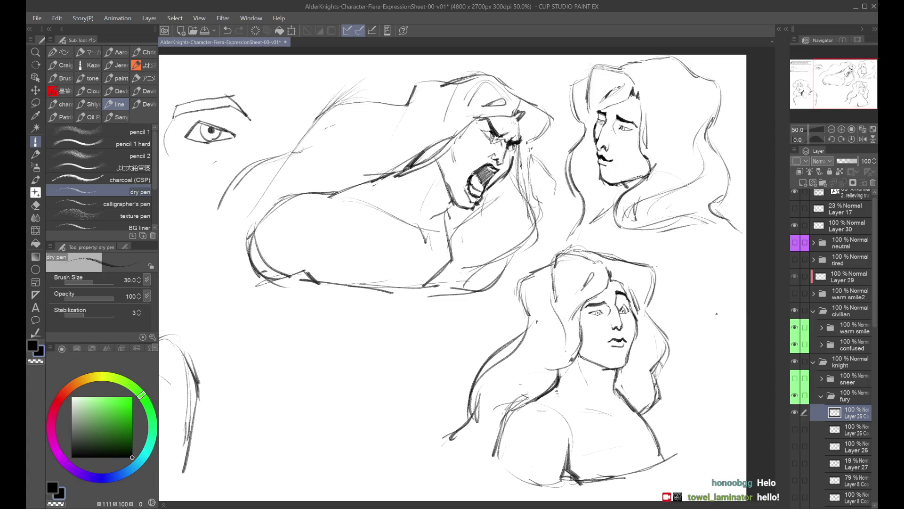
Undo stray strokes near the shouting face's eye, checking the drawing in mirrored view
key(ctrl+z)
key(ctrl+minus)
key(h)
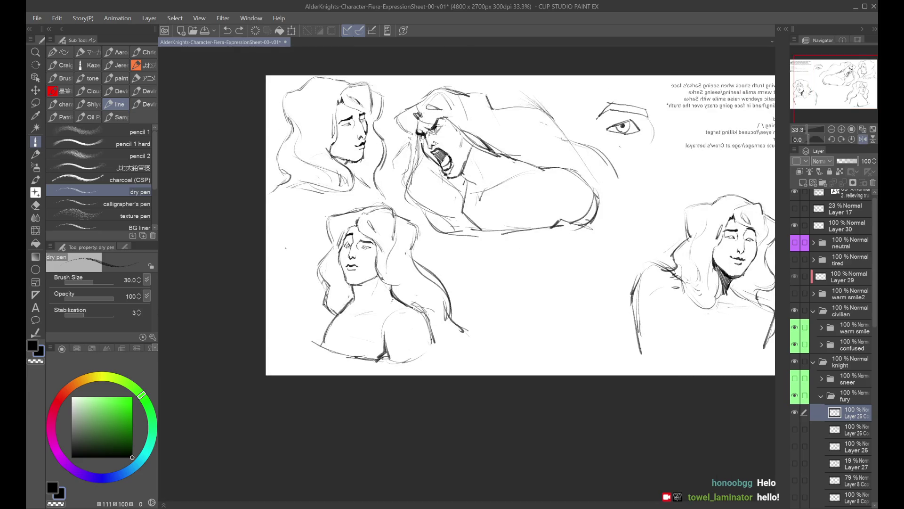
key(h)
key(ctrl+z)
mouse_move(492, 114)
mouse_down()
mouse_move(503, 112)
mouse_move(477, 131)
mouse_up()
key(ctrl+z)
key(ctrl+z)
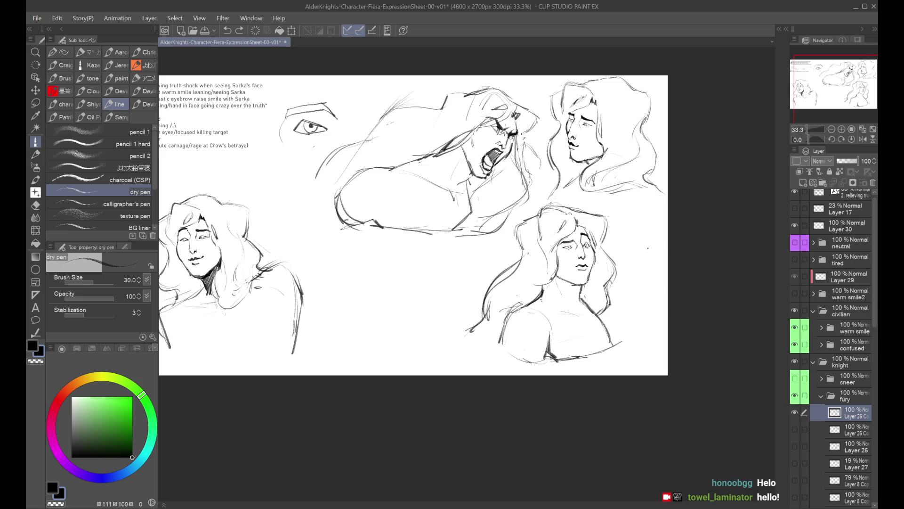
key(h)
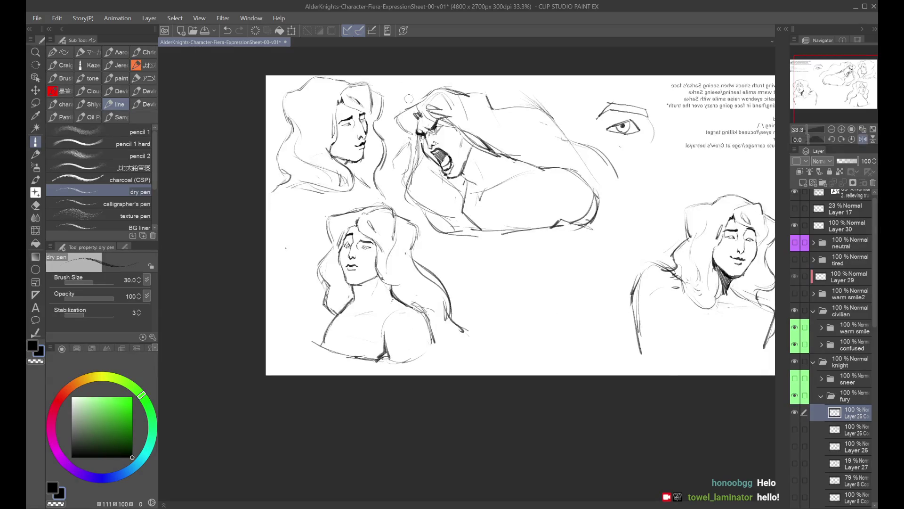
key(ctrl+z)
key(ctrl+y)
key(h)
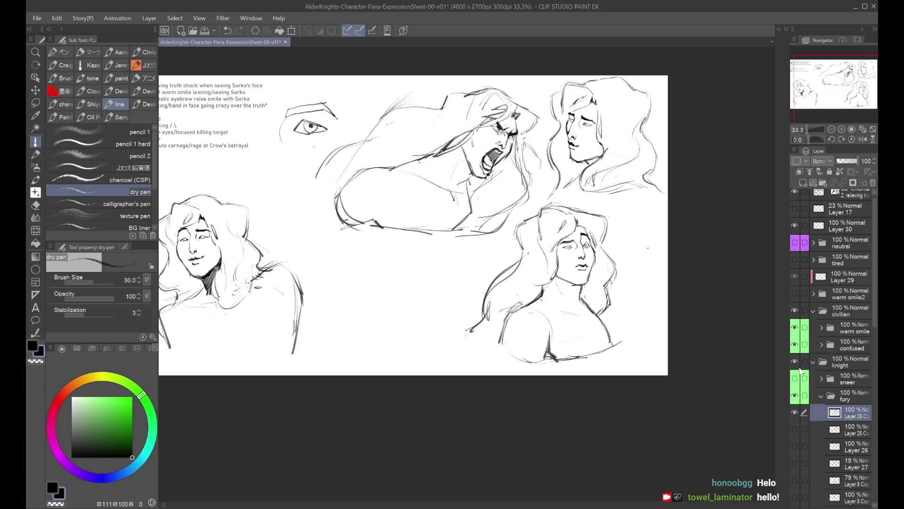
Show the sneer sketch, move it down to the bottom centre, and save
click(795, 379)
click(843, 379)
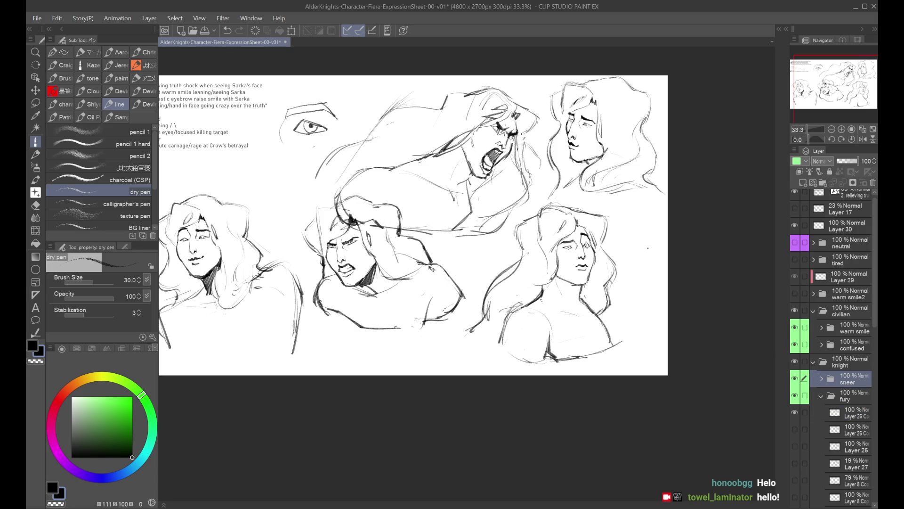
key(ctrl+t)
drag(432, 270, 437, 304)
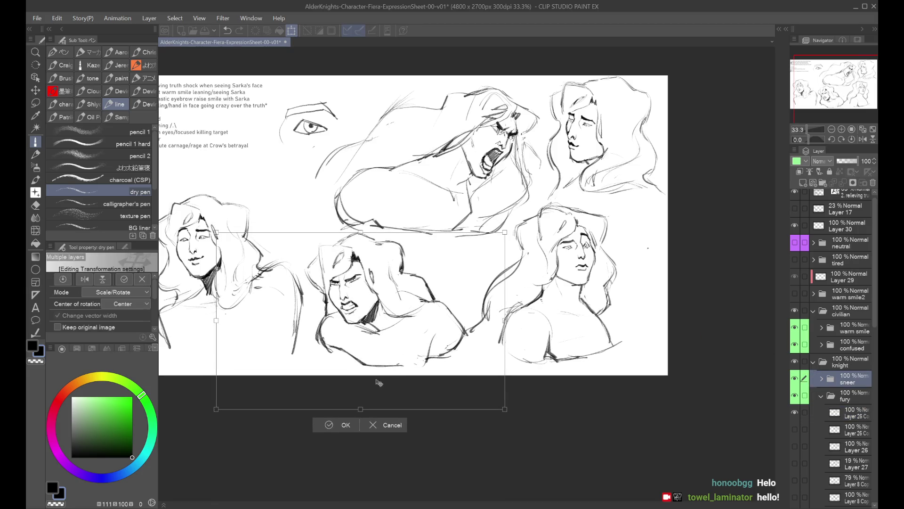
click(346, 424)
key(ctrl+s)
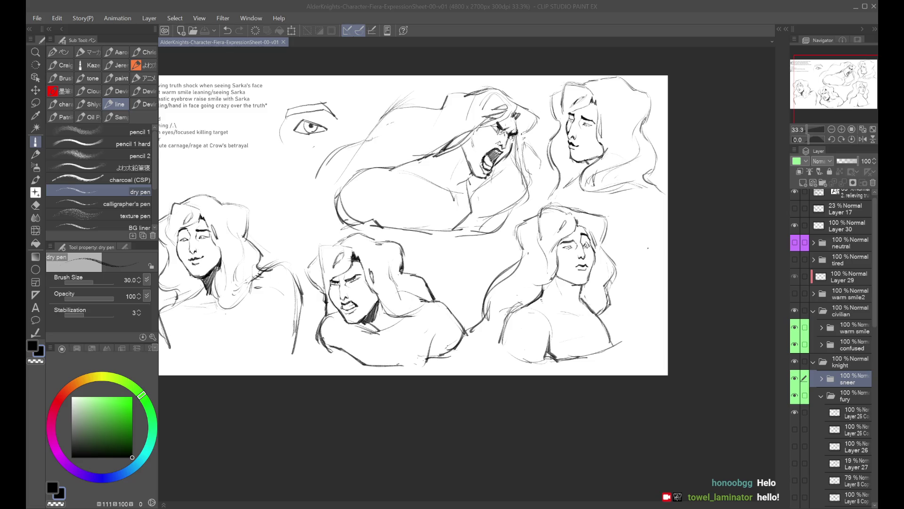
Compare sketches by toggling the fury, sneer and confused folders, then select the confused top layer
click(665, 377)
key(alt+Tab)
click(794, 395)
click(793, 396)
click(794, 381)
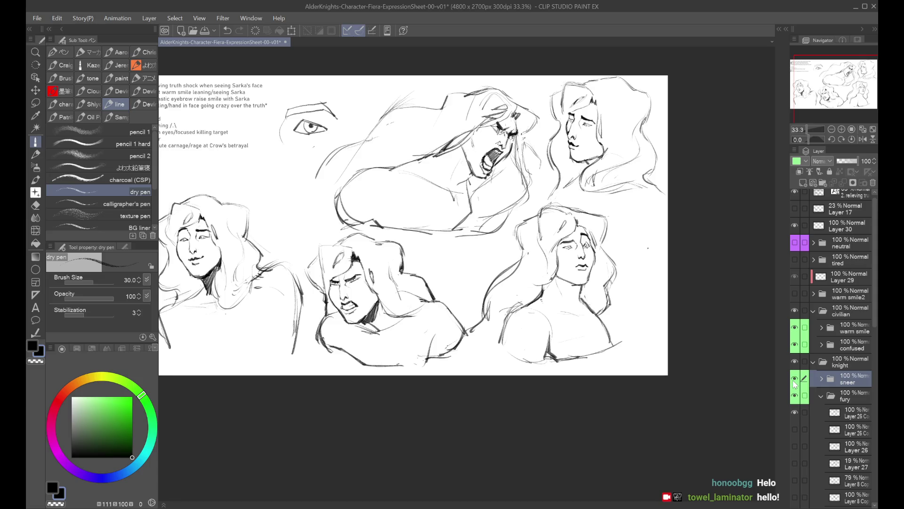
double_click(795, 378)
click(795, 344)
click(795, 344)
click(821, 345)
double_click(796, 361)
click(35, 243)
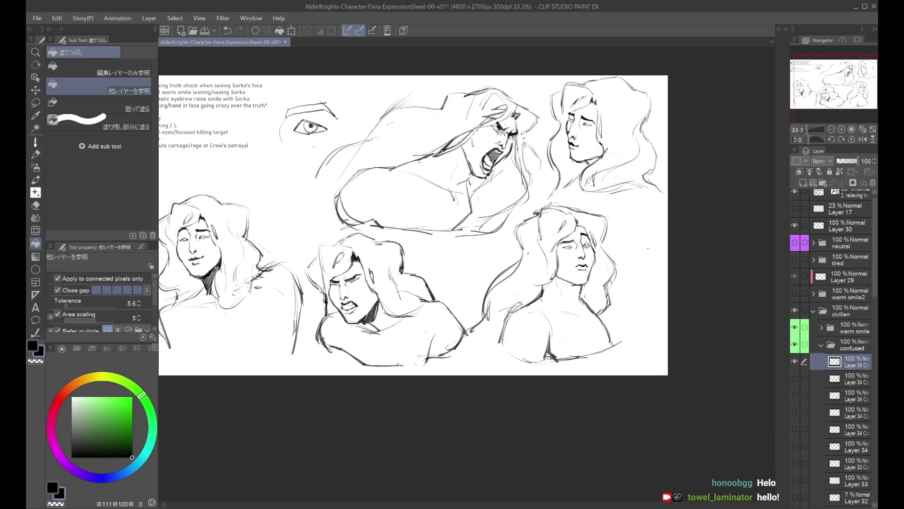
Nudge the confused sketch's lines with Liquify at brush size 600, then save
click(35, 230)
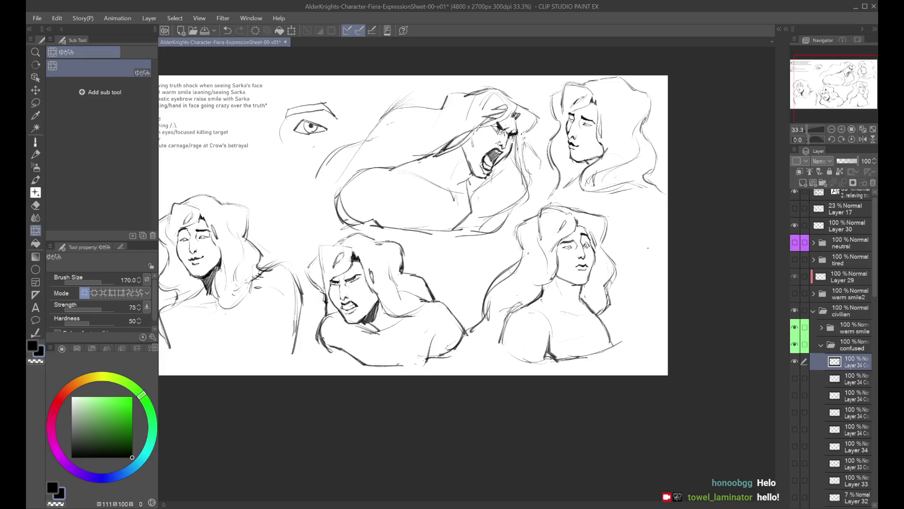
mouse_move(505, 285)
mouse_down()
mouse_move(531, 244)
mouse_move(518, 230)
mouse_move(560, 217)
mouse_move(556, 198)
mouse_move(563, 202)
mouse_up()
key(ctrl+z)
key(h)
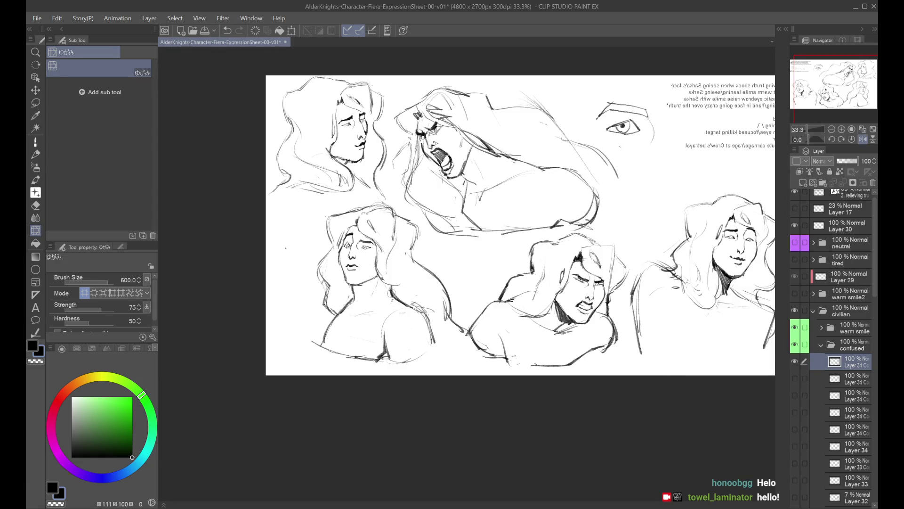
key(ctrl+z)
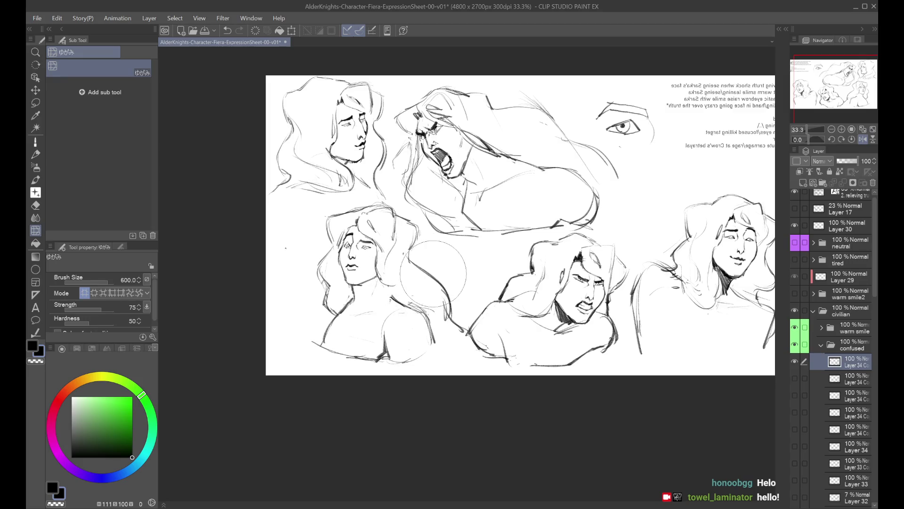
mouse_move(436, 257)
mouse_down()
mouse_move(459, 288)
mouse_move(451, 289)
mouse_move(462, 287)
mouse_up()
key(ctrl+s)
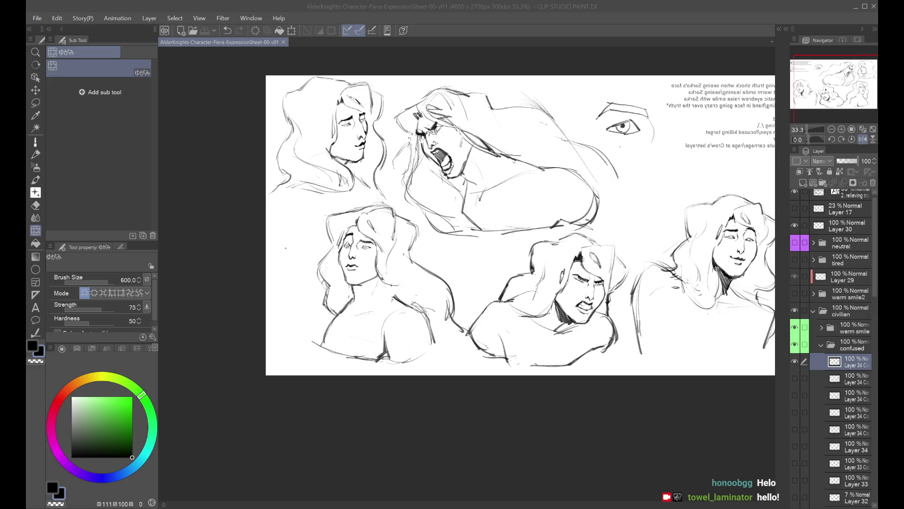
Use the Navigator's Flip Horizontal button to unmirror the canvas view
key(alt+Tab)
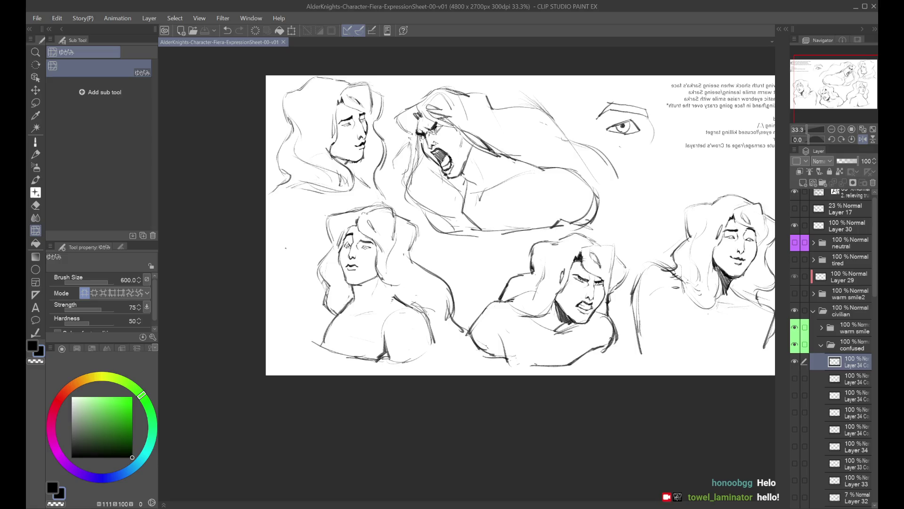
click(862, 138)
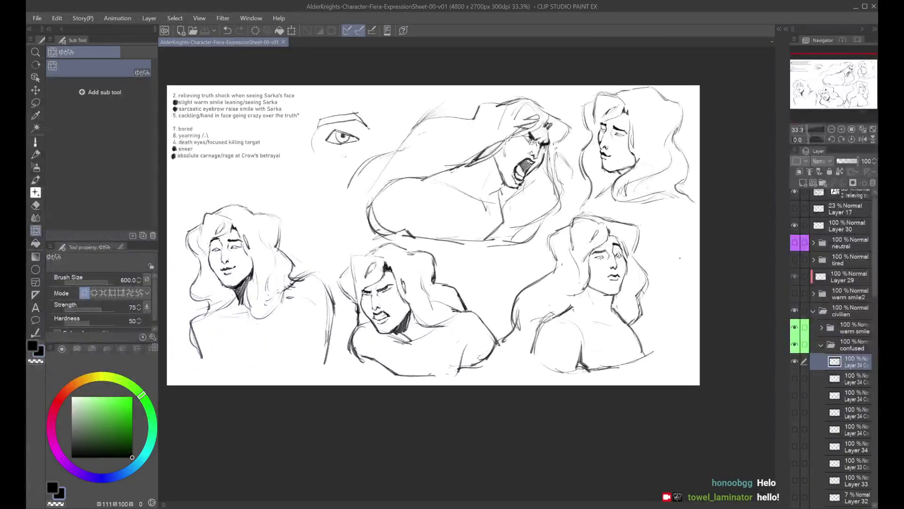
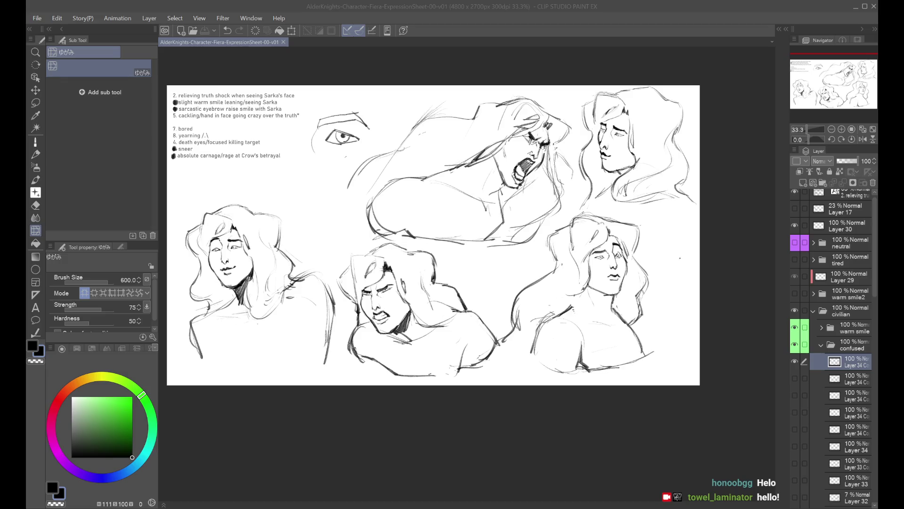
With Liquify, push the lower-right figure's hair outward and reshape the top-right figure's hair
click(629, 401)
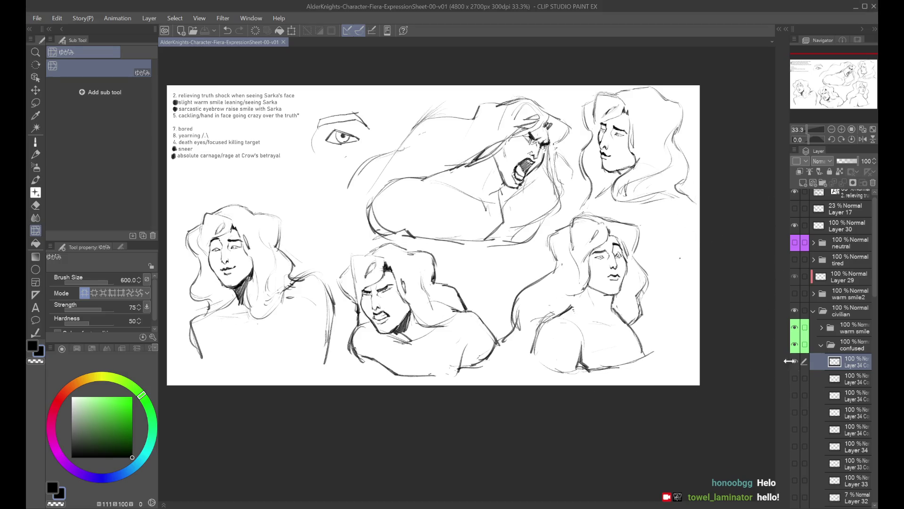
key(Delete)
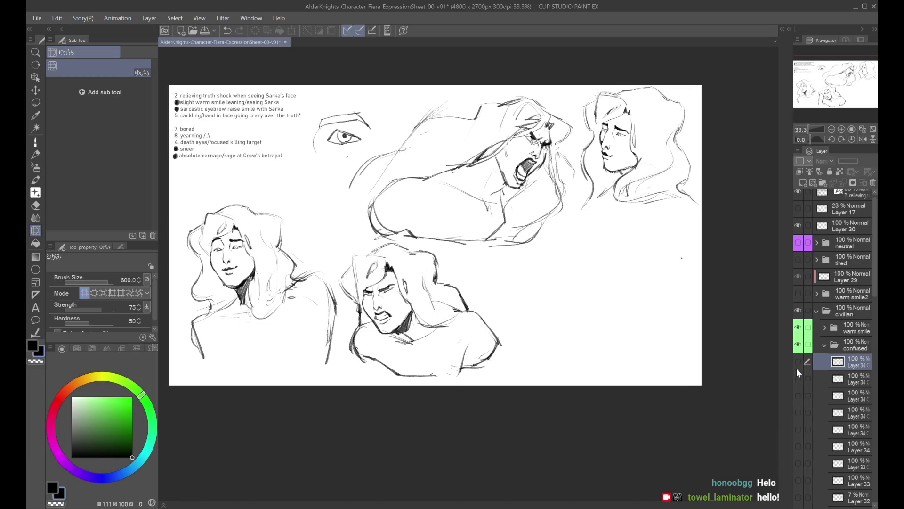
click(795, 362)
drag(535, 252, 543, 249)
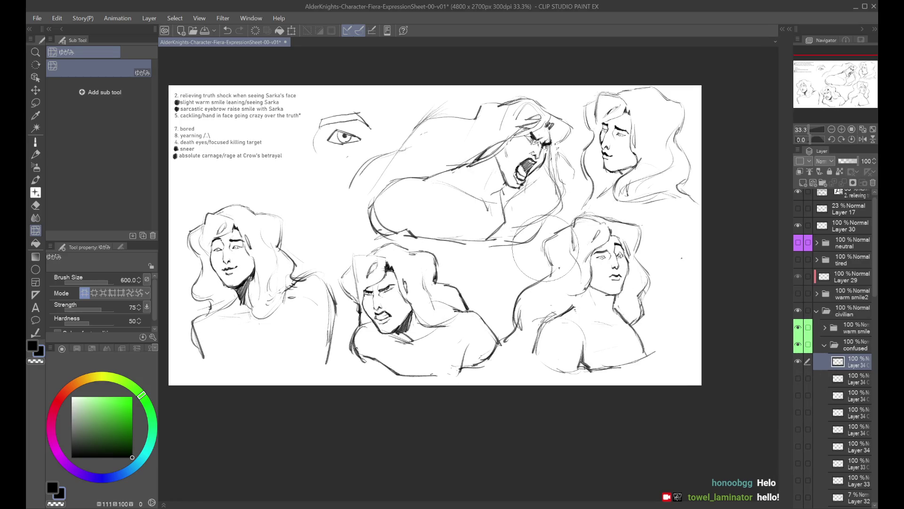
mouse_move(658, 246)
mouse_down()
mouse_move(664, 222)
mouse_move(704, 187)
mouse_up()
Toggle the warm smile, civilian folder and eye sketch layers to compare, then save the sheet
click(800, 328)
click(799, 327)
click(797, 310)
click(798, 309)
click(798, 225)
click(798, 226)
drag(872, 248, 876, 237)
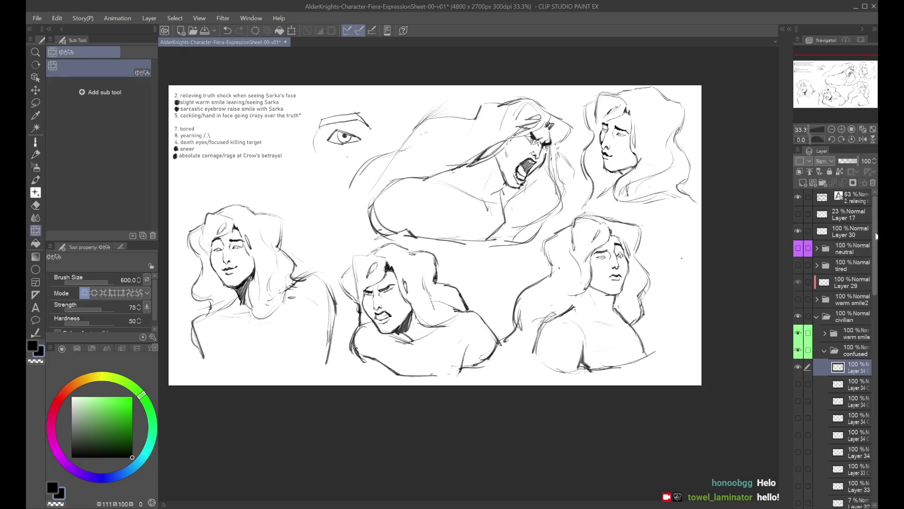
click(798, 313)
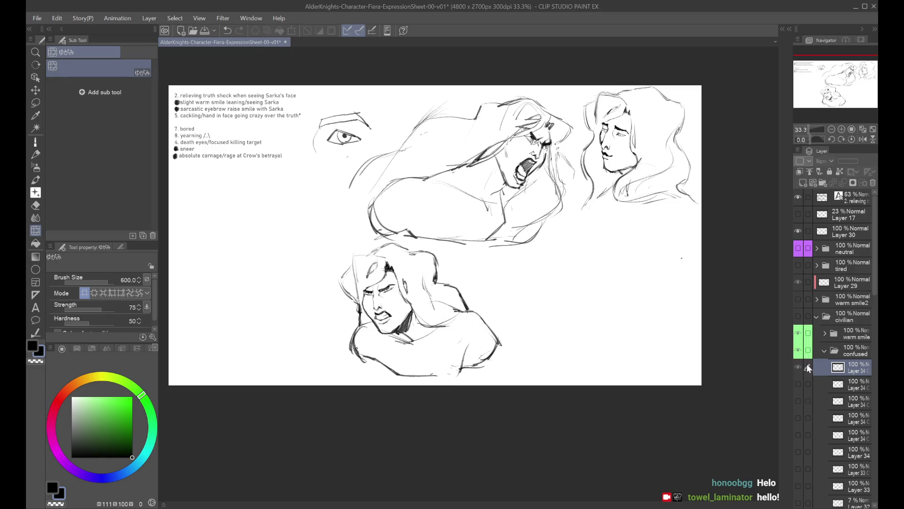
click(796, 313)
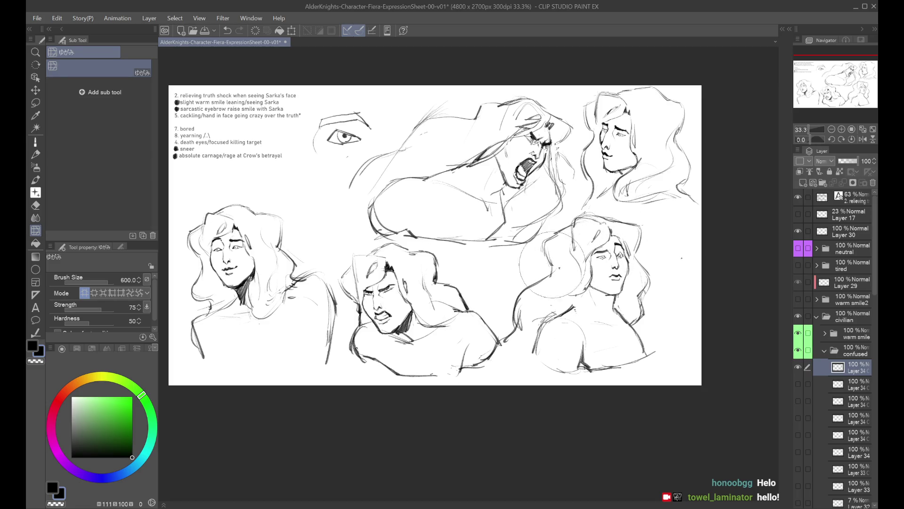
key(ctrl+s)
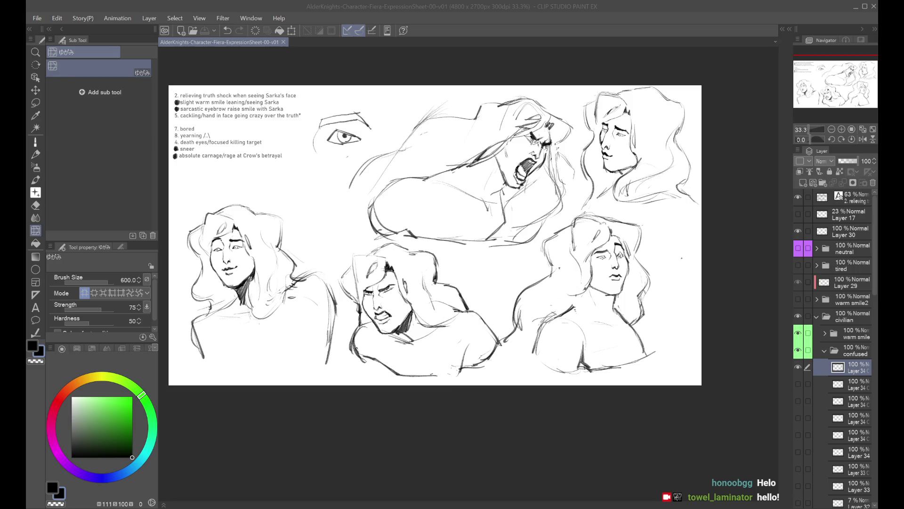
Shrink the Liquify brush to 250 and nudge the lower-right figure's neck lines
click(579, 361)
click(799, 332)
click(798, 333)
click(798, 333)
click(798, 333)
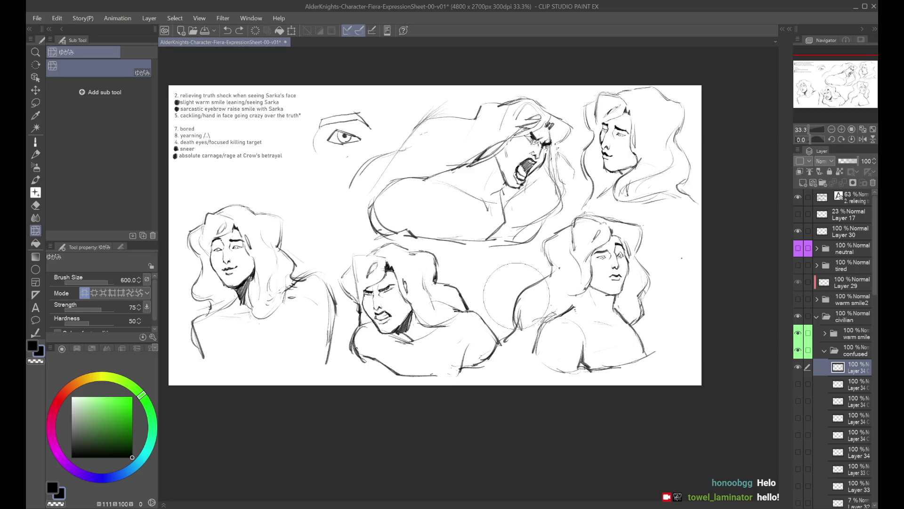
key(bracketleft)
key(bracketleft)
key(bracketleft)
drag(571, 305, 581, 307)
Collapse the confused and fury folders, reshow the screaming sketch, and select yearn's lower layer
click(824, 350)
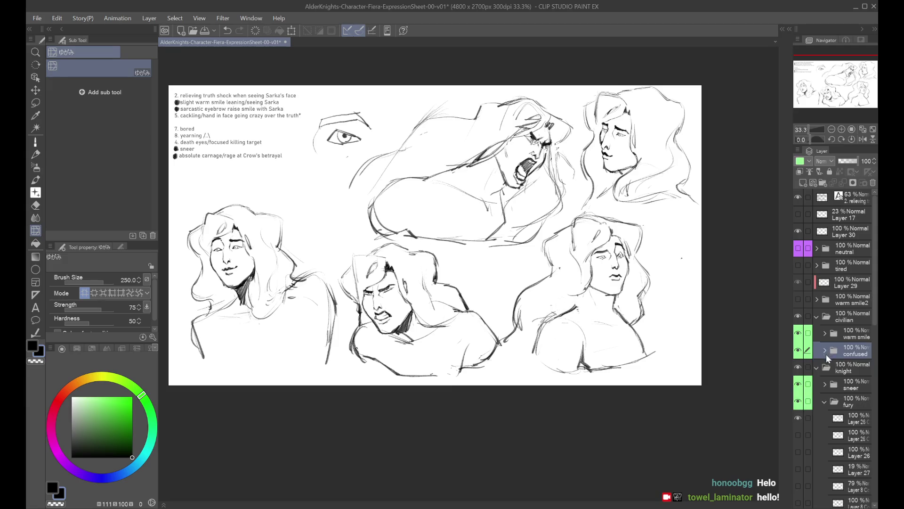
click(840, 399)
click(798, 417)
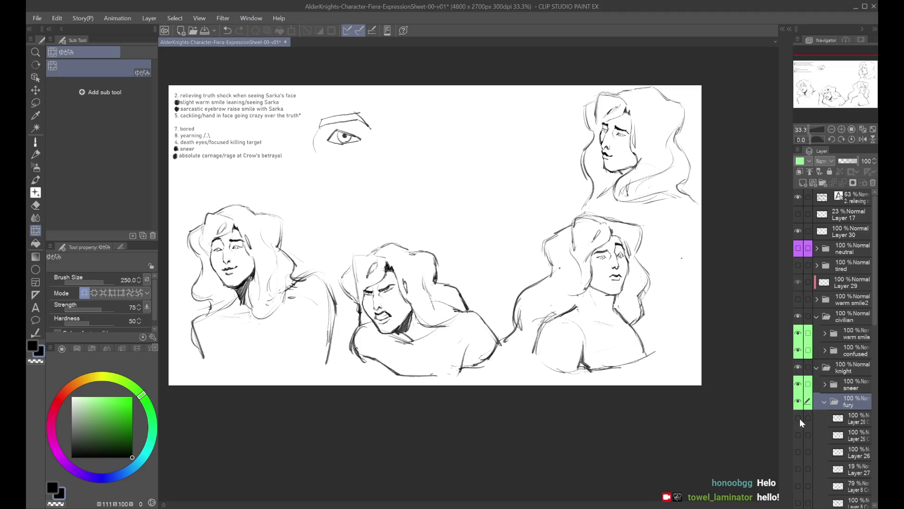
click(799, 419)
click(834, 419)
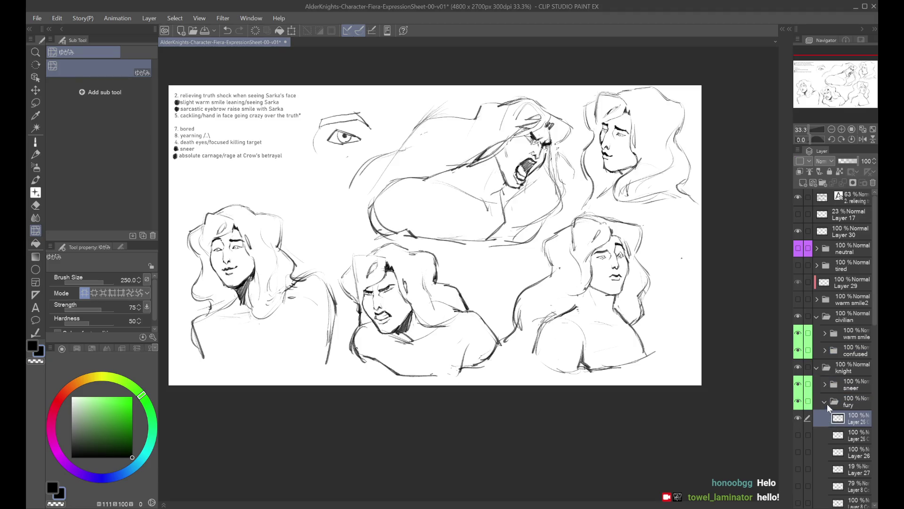
click(827, 403)
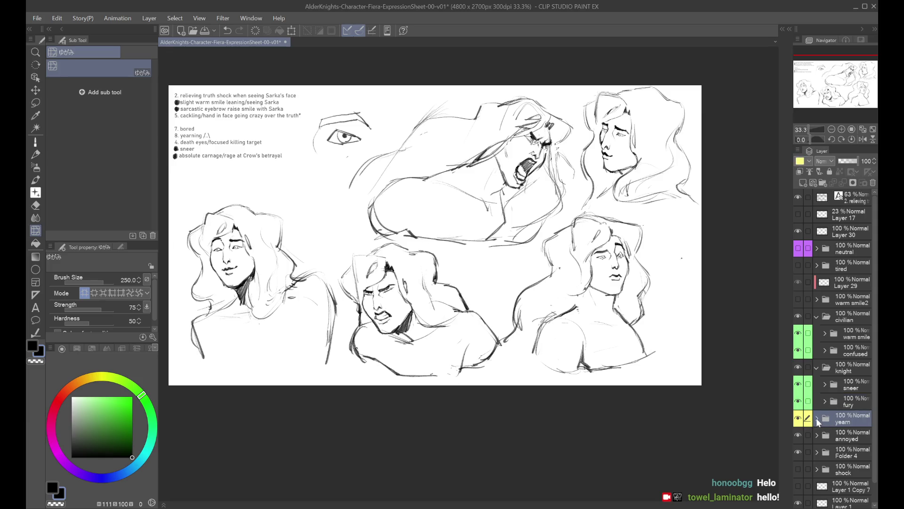
click(816, 418)
click(843, 452)
scroll(717, 288, up, 1)
drag(718, 288, 712, 363)
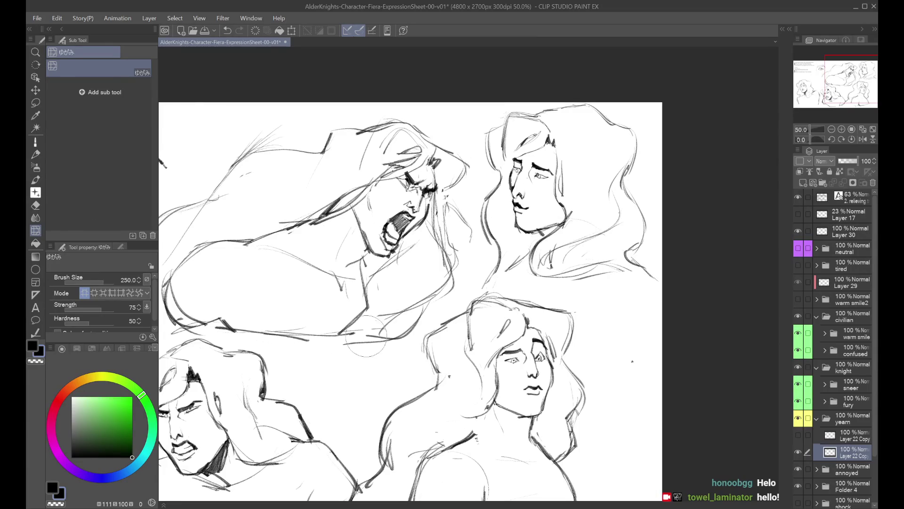
Switch to the dry pen and mirror the canvas repeatedly to check the proportions
click(33, 139)
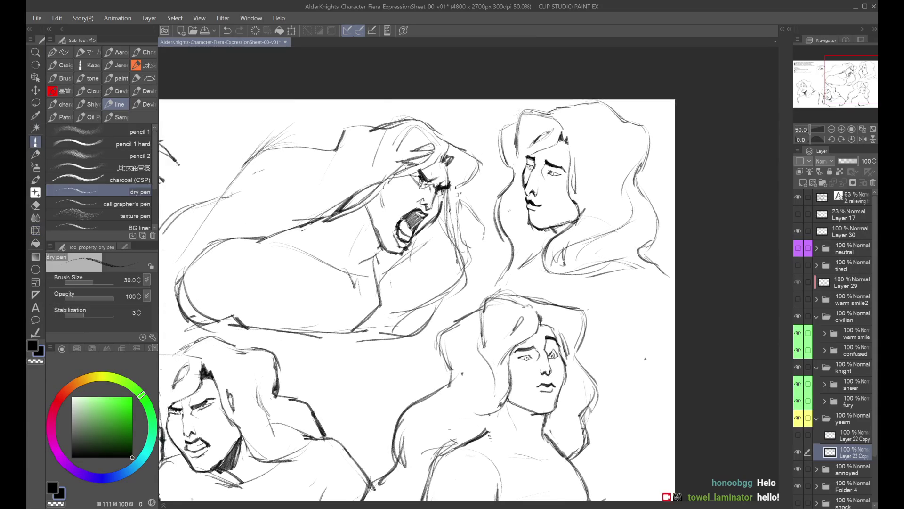
scroll(424, 283, up, 1)
scroll(526, 193, down, 1)
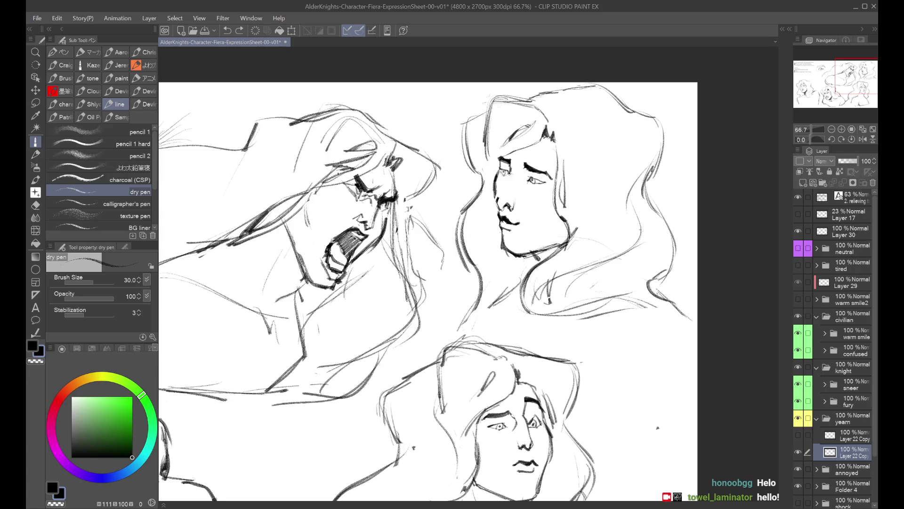
key(h)
scroll(505, 183, down, 1)
key(h)
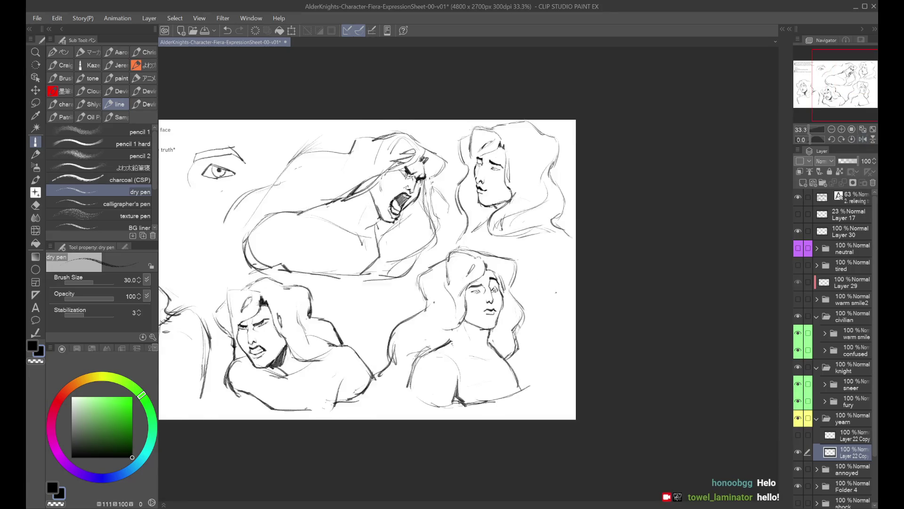
scroll(474, 196, up, 1)
key(h)
scroll(478, 179, down, 1)
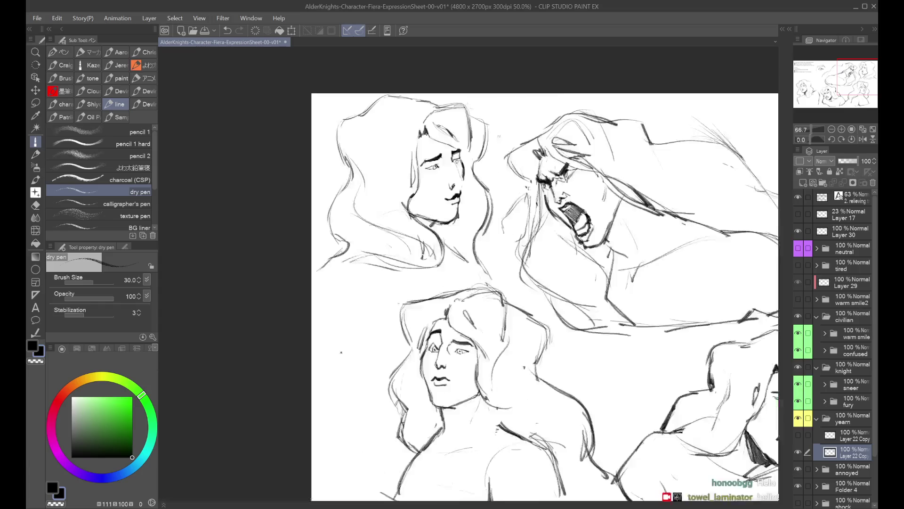
scroll(478, 191, up, 1)
key(h)
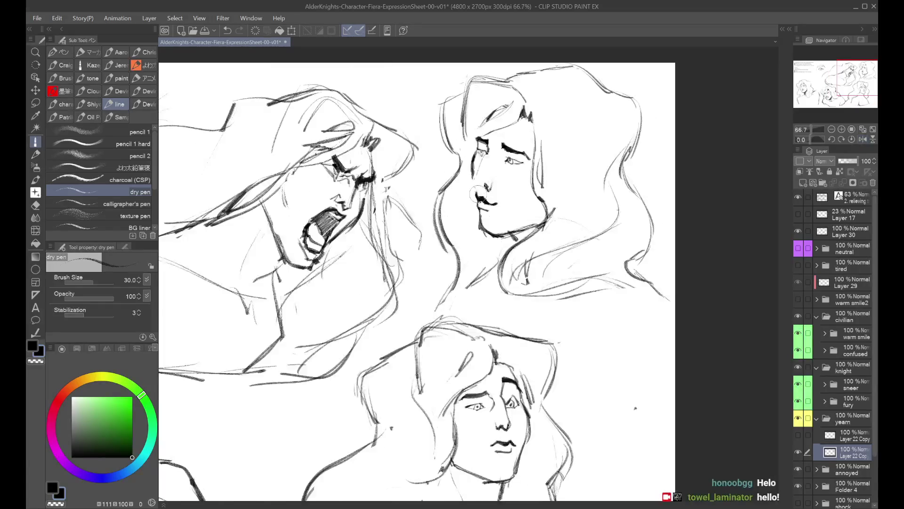
Try and undo a small nose stroke on the upper-right face, rechecking it mirrored
key(ctrl+z)
drag(477, 184, 479, 191)
key(ctrl+z)
key(h)
key(h)
key(h)
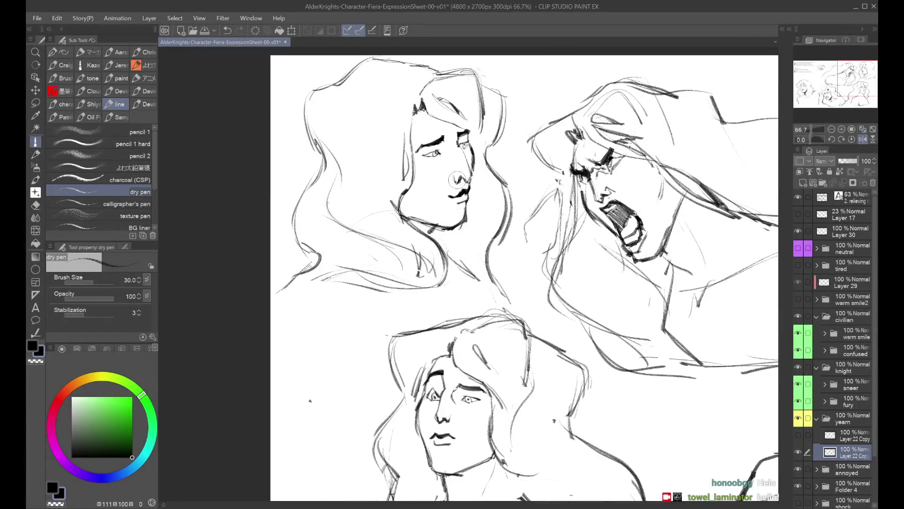
key(h)
scroll(499, 134, down, 1)
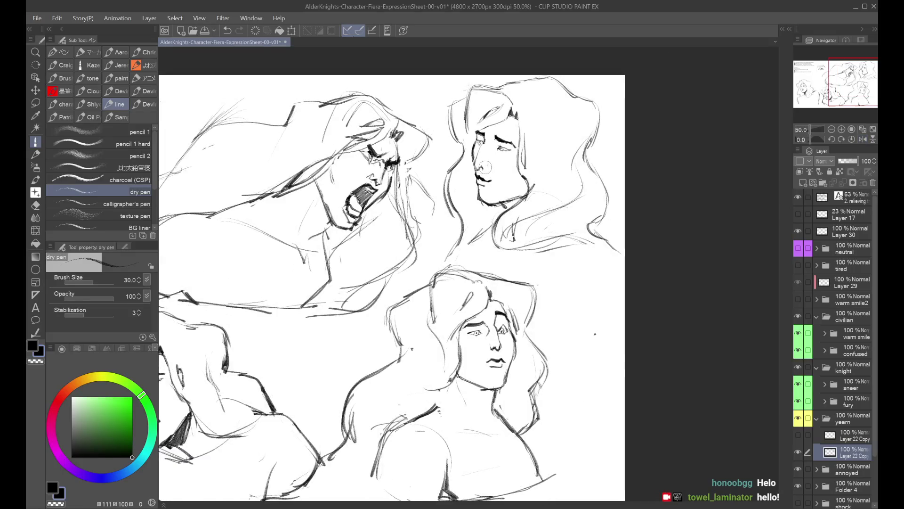
scroll(485, 161, up, 1)
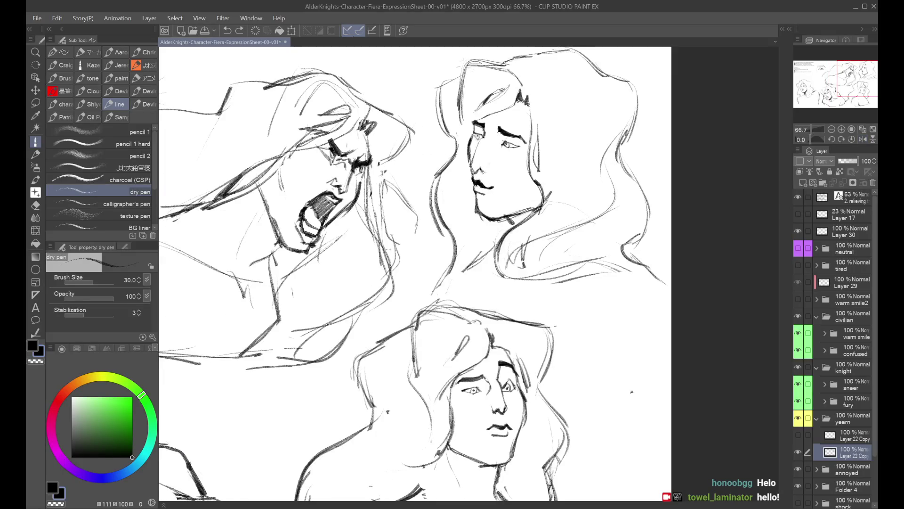
Add strokes beside the upper-right face's nose and at its eyebrow, undoing unwanted ones
drag(479, 168, 485, 176)
key(h)
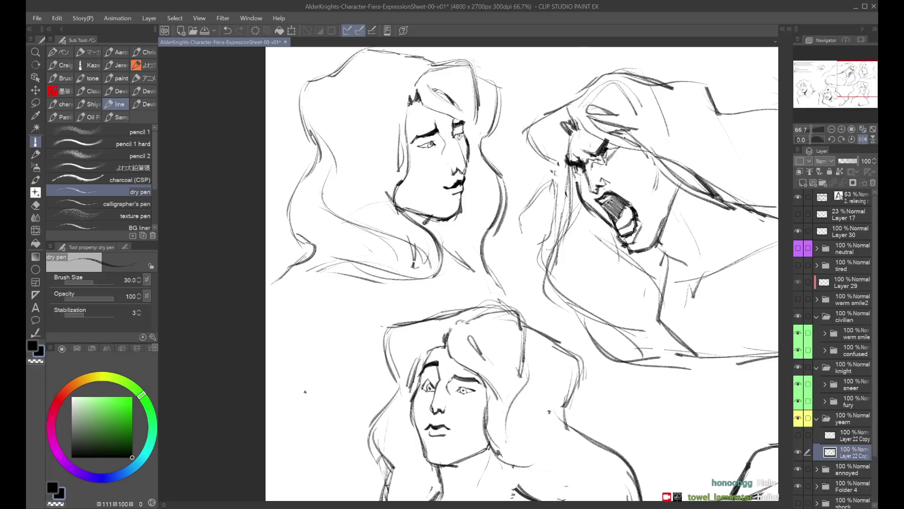
key(h)
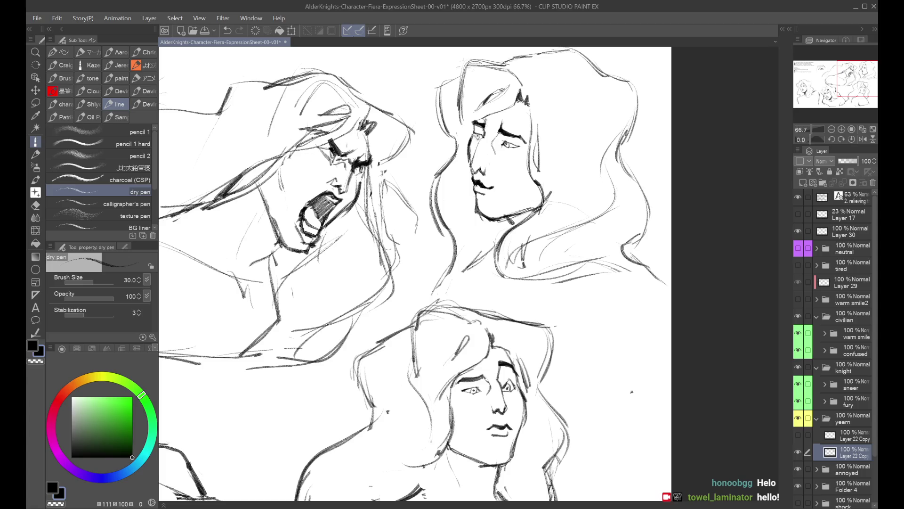
drag(499, 121, 498, 128)
key(ctrl+z)
key(ctrl+z)
key(ctrl+z)
key(h)
key(ctrl+minus)
key(ctrl+minus)
key(h)
key(ctrl+plus)
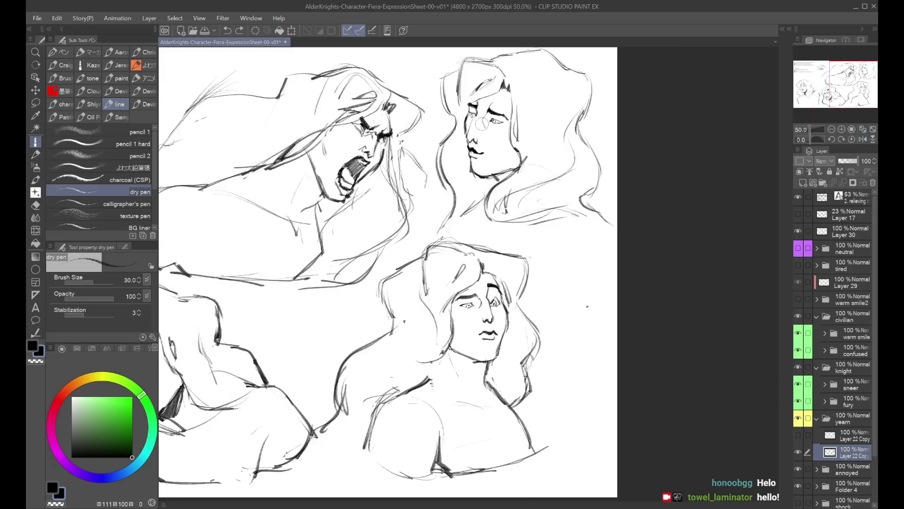
drag(478, 117, 482, 128)
key(ctrl+z)
Zoom out to 33.3%, mirror and recenter the sheet, then pick Liquify at brush size 150
key(ctrl+minus)
key(h)
key(h)
mouse_move(619, 167)
mouse_down()
mouse_move(697, 218)
mouse_move(716, 188)
mouse_up()
drag(702, 303, 718, 300)
scroll(636, 130, up, 4)
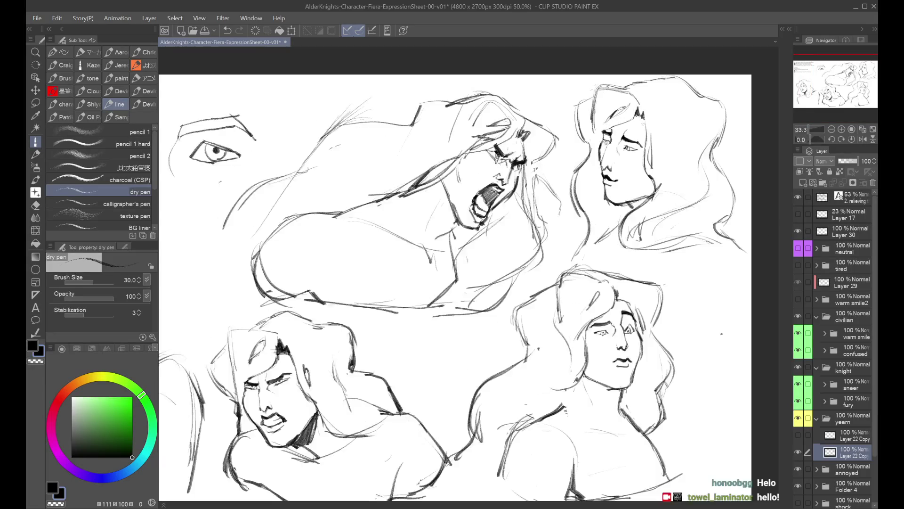
key(ctrl+z)
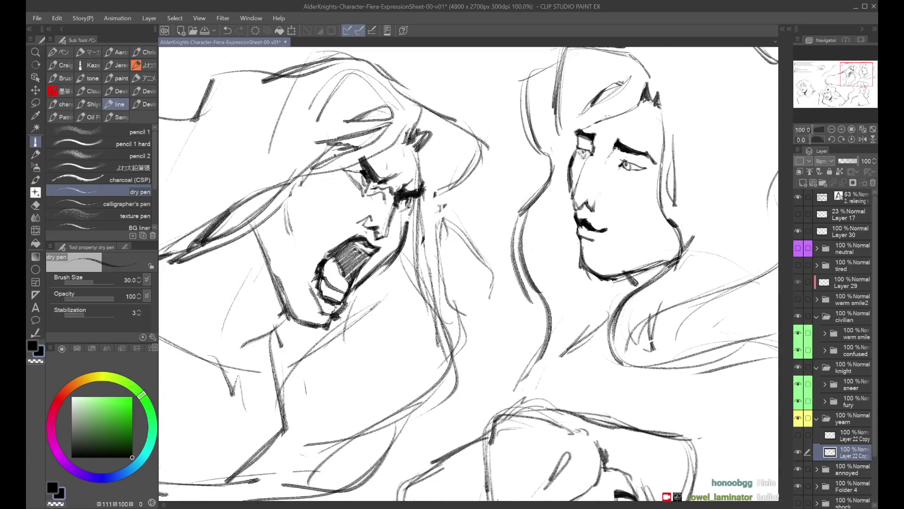
scroll(614, 130, down, 3)
scroll(547, 125, down, 3)
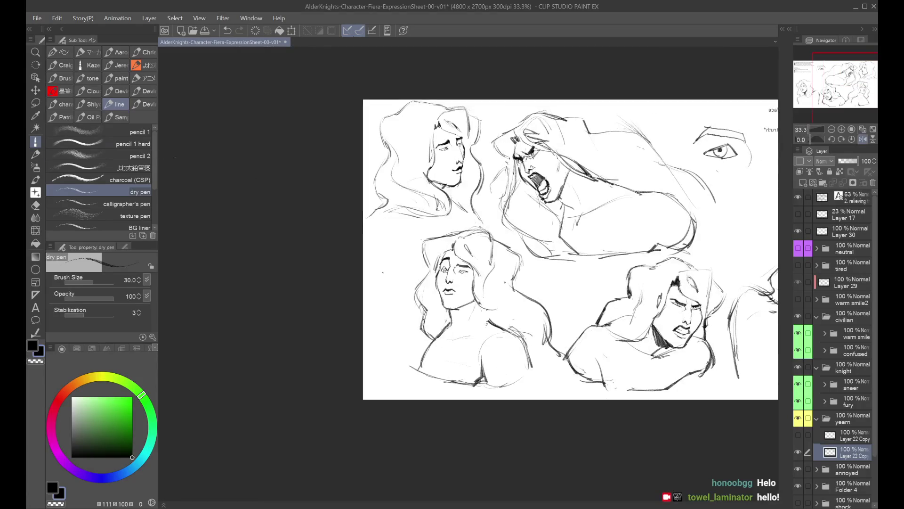
click(35, 230)
key(bracketleft)
key(bracketleft)
key(bracketleft)
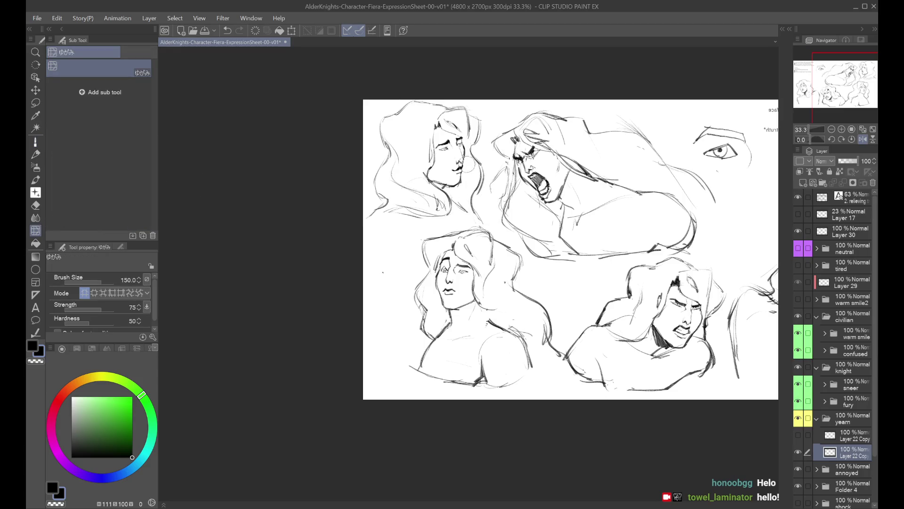
Subtly liquify the nose, unflip the view, bring the notes into view and return to the dry pen
drag(455, 163, 456, 164)
key(h)
drag(631, 219, 768, 213)
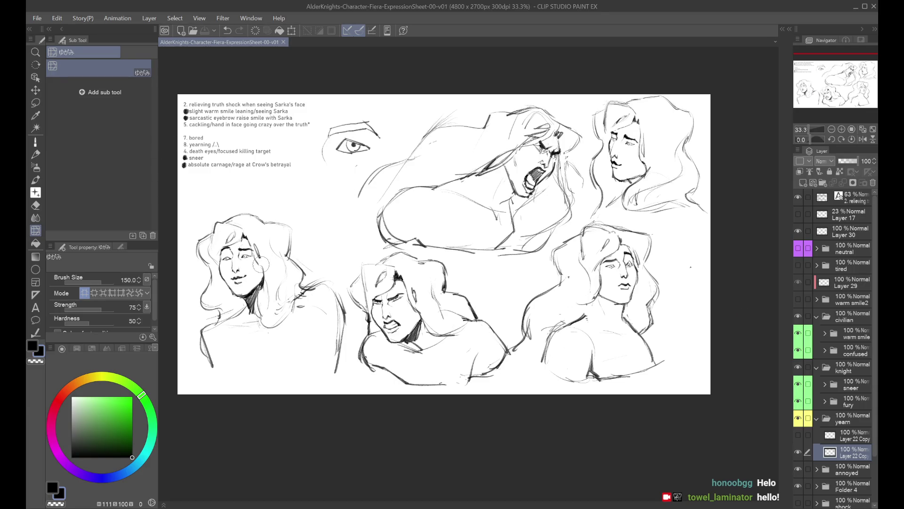
click(36, 142)
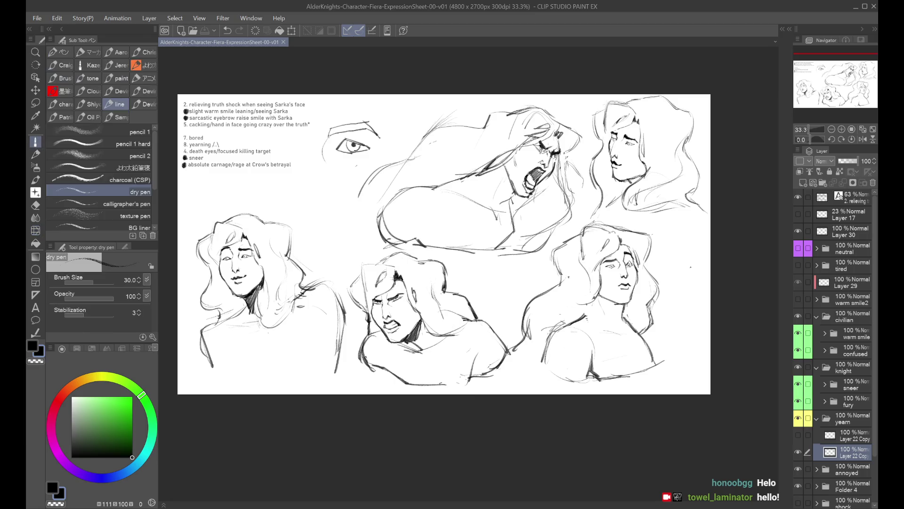
scroll(662, 151, up, 5)
Redraw the right eye's lash lines and rounder iris on the top-right face, undoing failed attempts
key(ctrl+z)
drag(507, 176, 537, 182)
drag(527, 178, 555, 186)
key(ctrl+z)
mouse_move(501, 169)
mouse_down()
mouse_move(550, 186)
mouse_move(523, 179)
mouse_up()
key(ctrl+z)
mouse_move(511, 176)
mouse_down()
mouse_move(527, 185)
mouse_move(519, 187)
mouse_up()
key(ctrl+z)
key(ctrl+z)
key(ctrl+z)
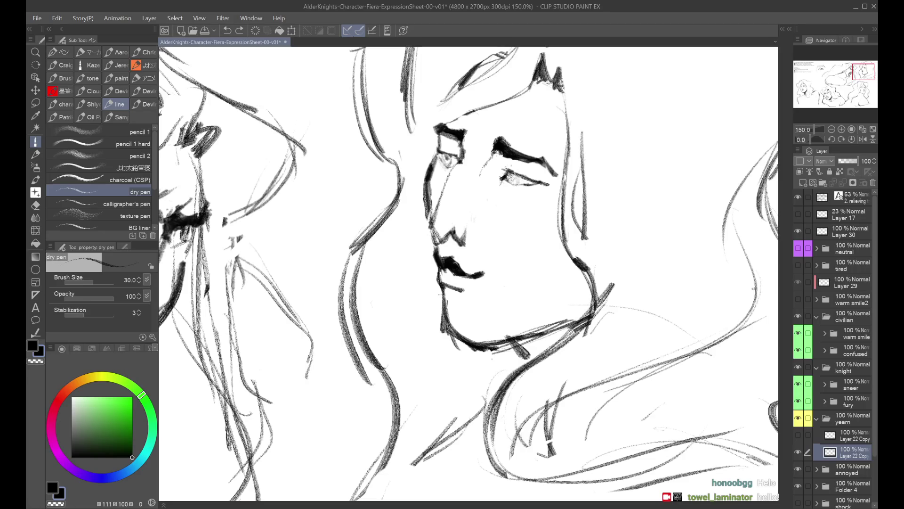
Zoom out and try an upper-lid stroke on the right eye, checking proportions mirrored
key(ctrl+alt+0)
key(h)
key(h)
scroll(473, 145, up, 2)
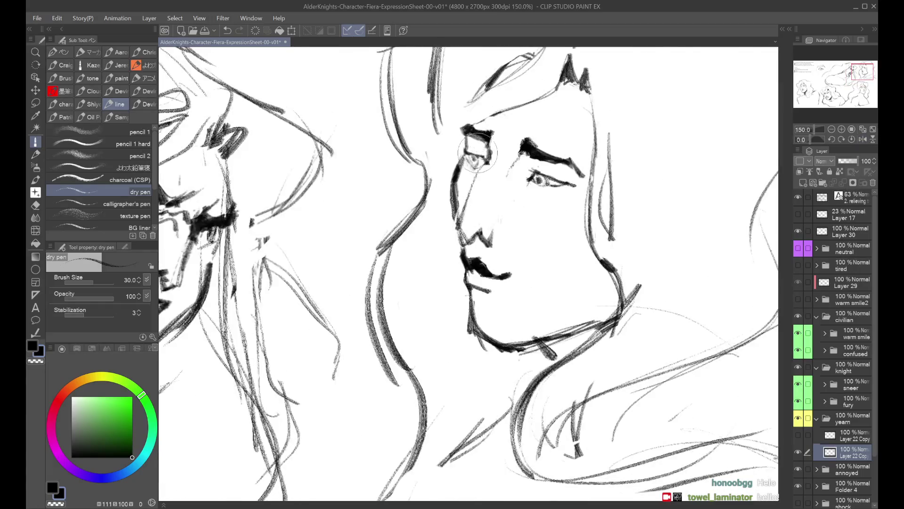
key(h)
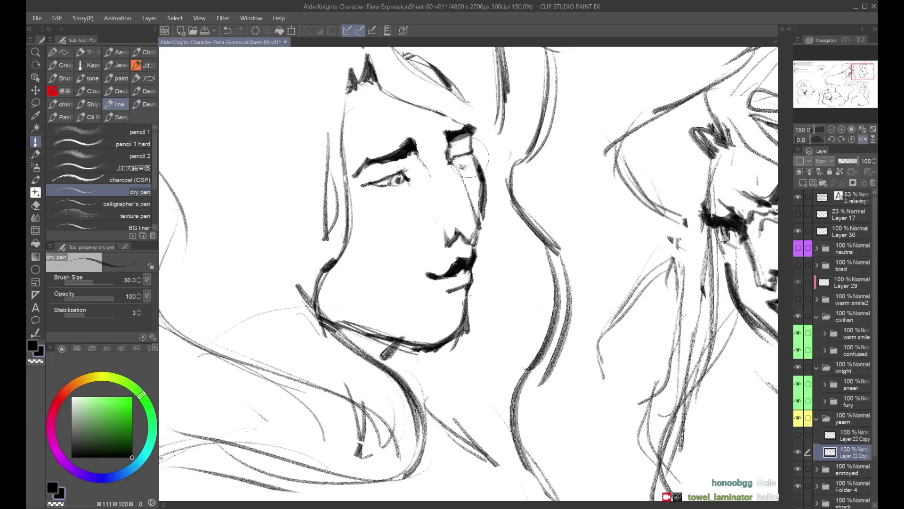
mouse_move(451, 156)
mouse_down()
mouse_move(471, 155)
mouse_move(470, 162)
mouse_up()
key(ctrl+z)
key(ctrl+z)
scroll(617, 313, down, 3)
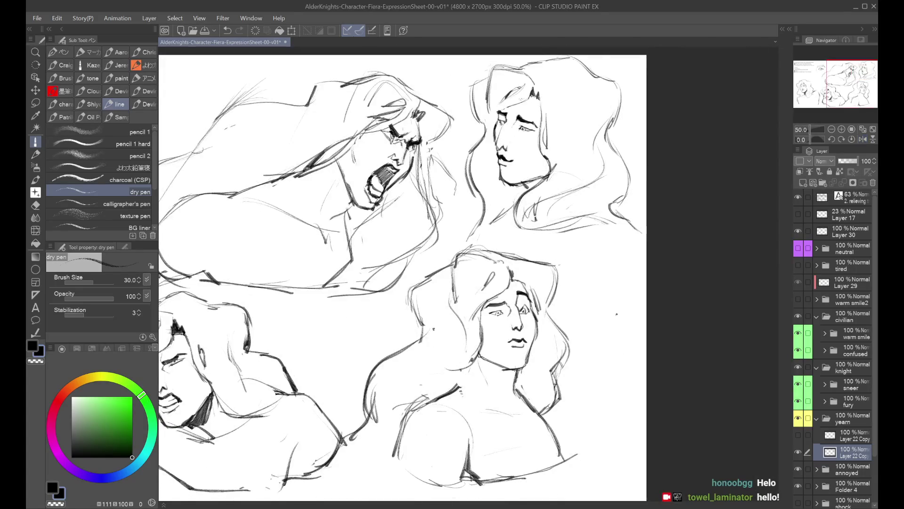
key(h)
key(h)
scroll(604, 142, down, 1)
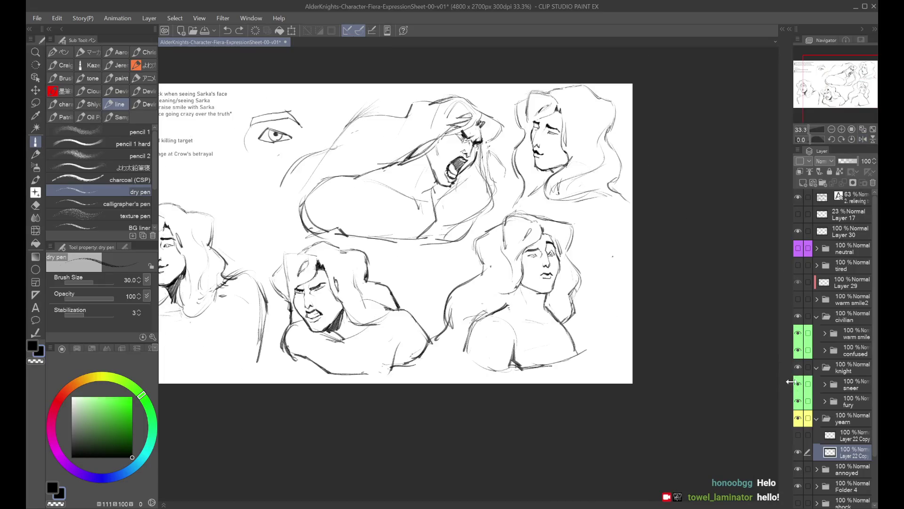
Compare the top-right face against the alternate Layer 22 Copy version by toggling their visibility
click(797, 452)
click(797, 452)
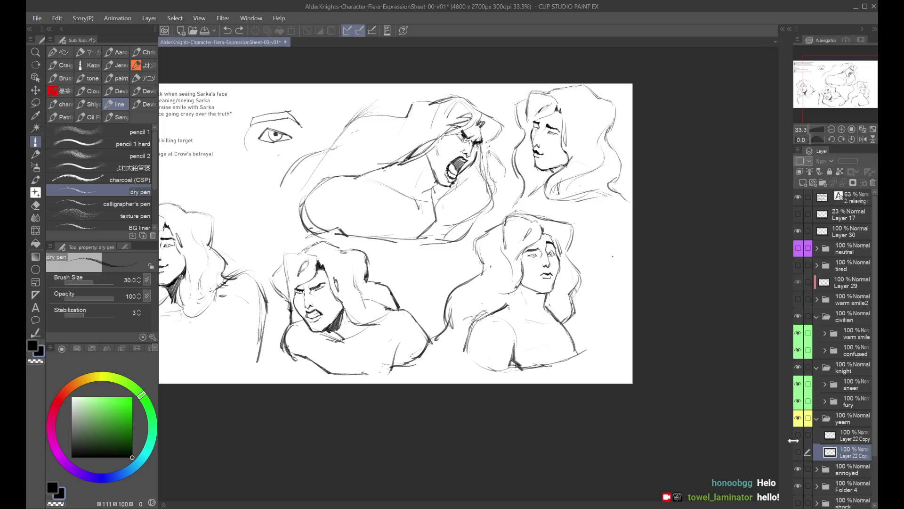
click(798, 452)
drag(743, 368, 792, 367)
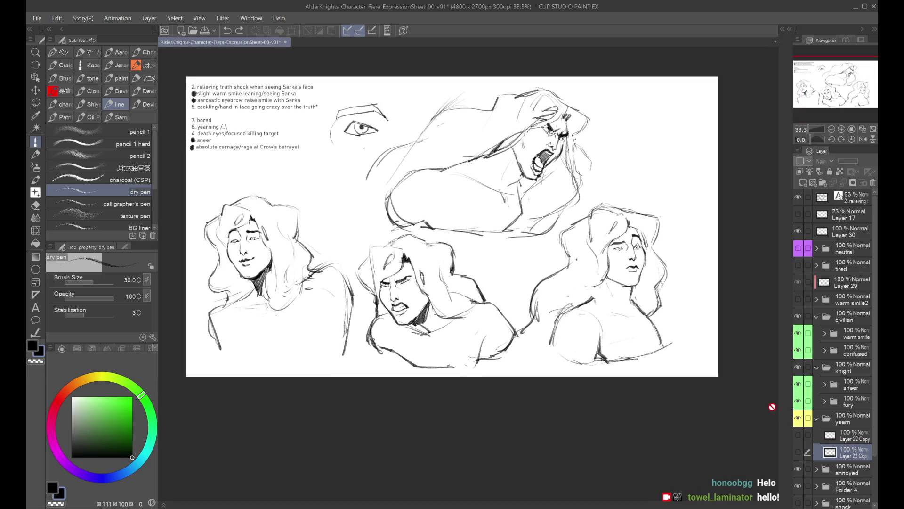
click(798, 452)
click(799, 451)
click(796, 437)
click(796, 437)
click(798, 451)
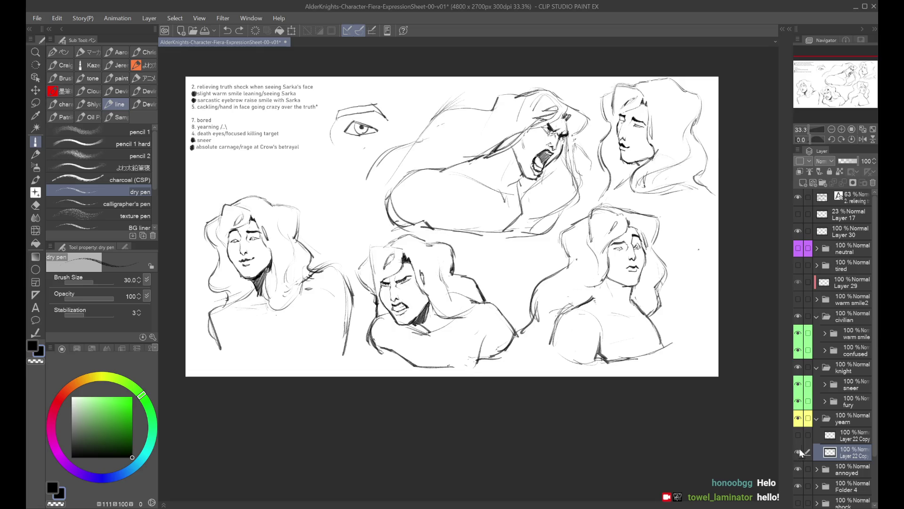
Collapse and hide the yearn folder, then briefly preview the Layer 1 Copy 7 and warm smile2 sketches
click(817, 418)
click(797, 419)
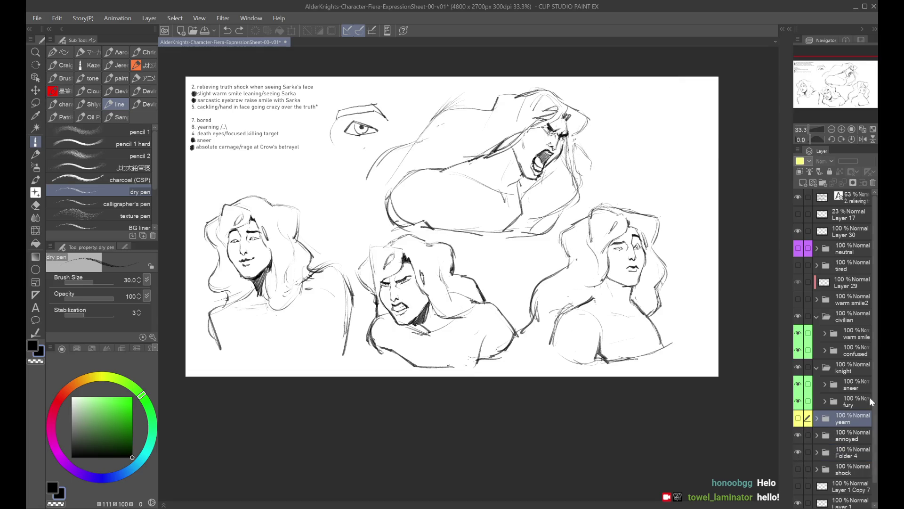
scroll(865, 402, down, 1)
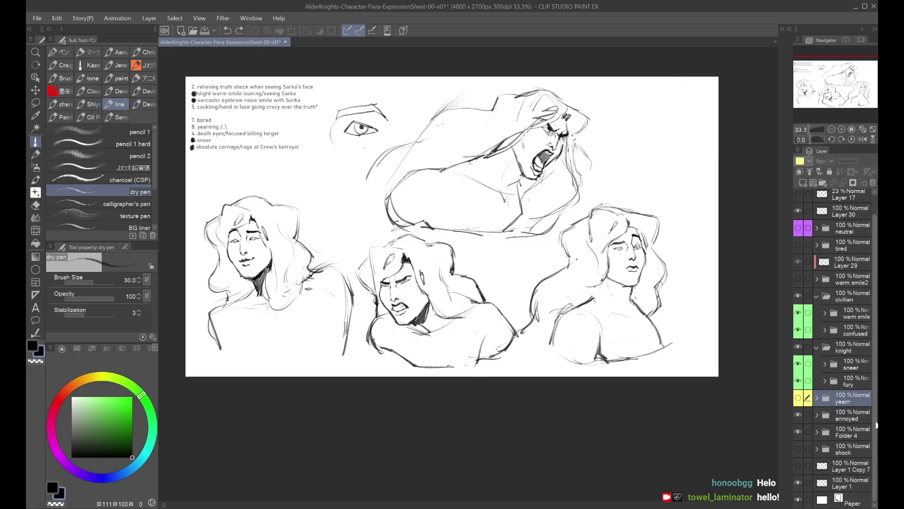
click(797, 466)
click(796, 466)
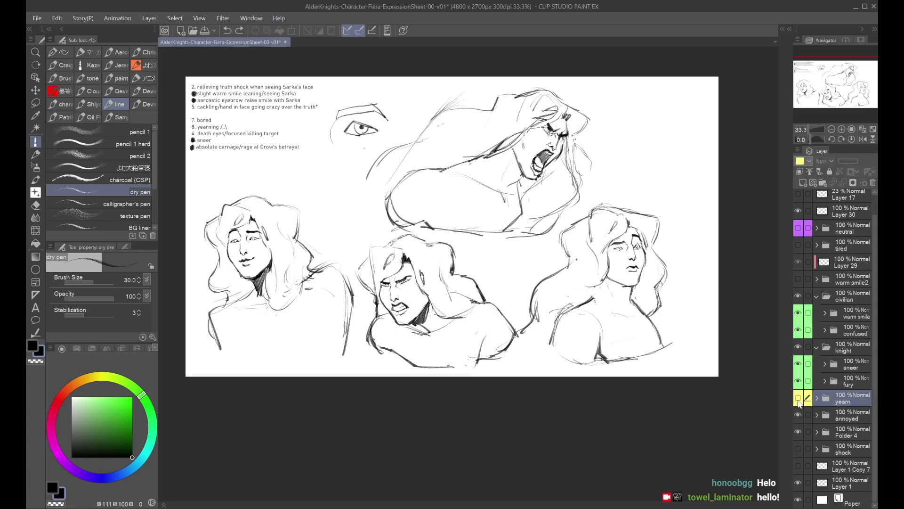
click(799, 280)
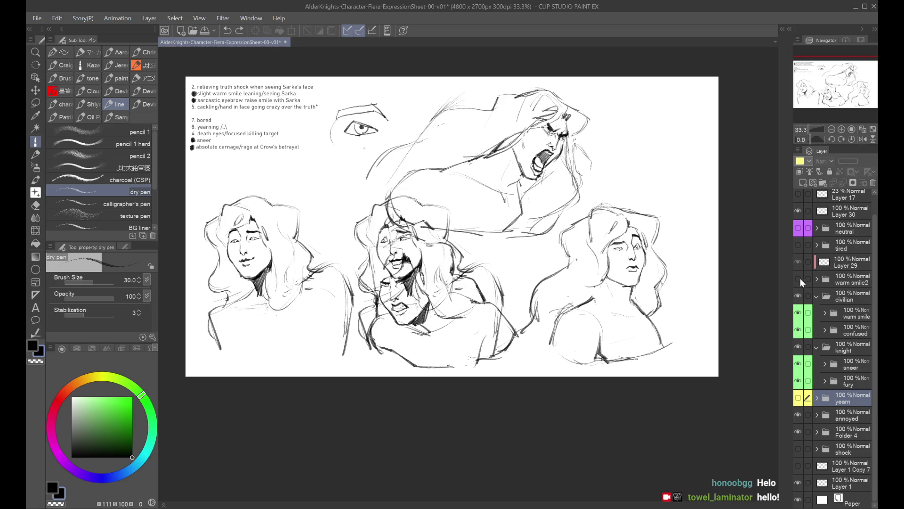
click(800, 278)
Briefly preview the neutral, Layer 17, shock and Layer 1 Copy 7 sketches, hiding each again
scroll(874, 284, up, 1)
scroll(873, 284, up, 1)
click(801, 250)
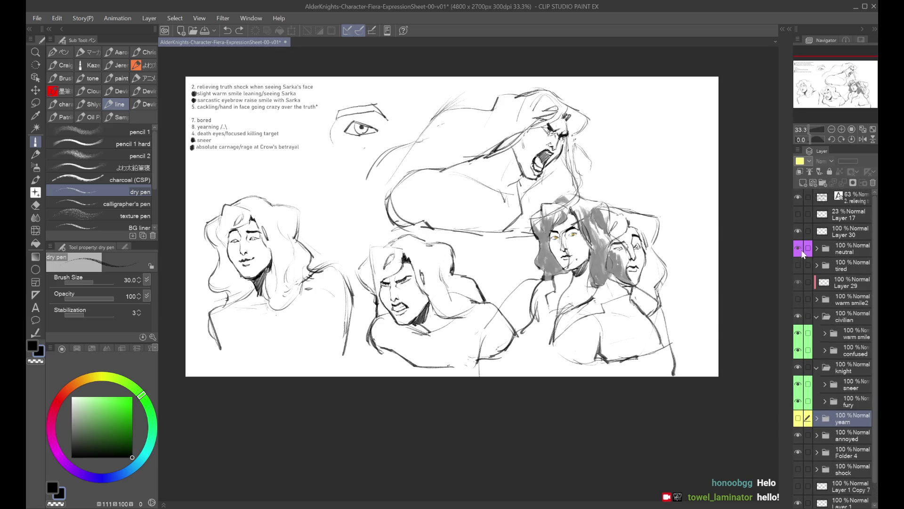
click(801, 249)
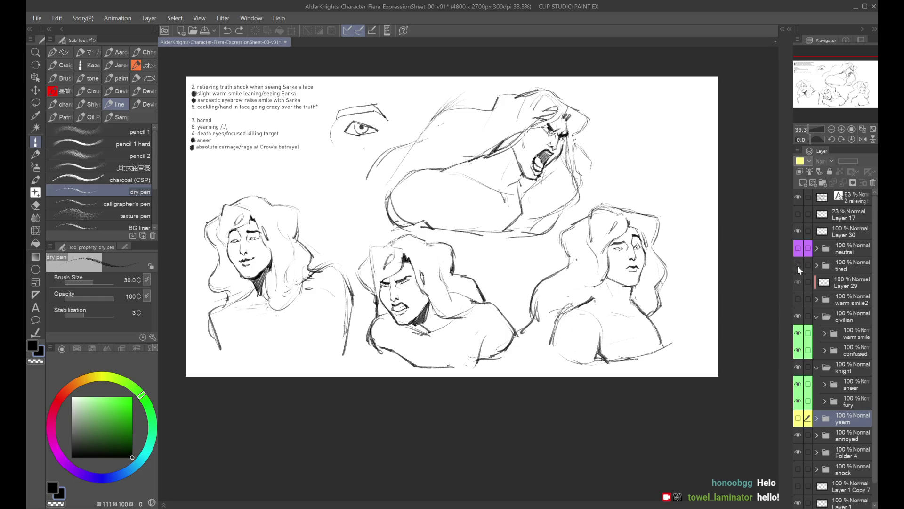
click(797, 215)
click(797, 215)
click(799, 469)
click(799, 486)
click(800, 486)
Reshow and expand the yearn folder, displaying the other Layer 22 Copy version of the face
click(798, 419)
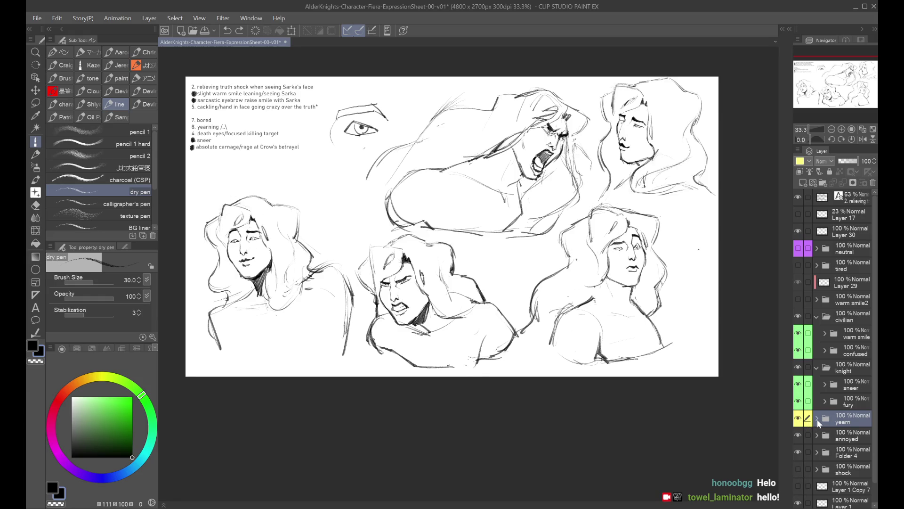
click(817, 418)
click(830, 437)
click(797, 436)
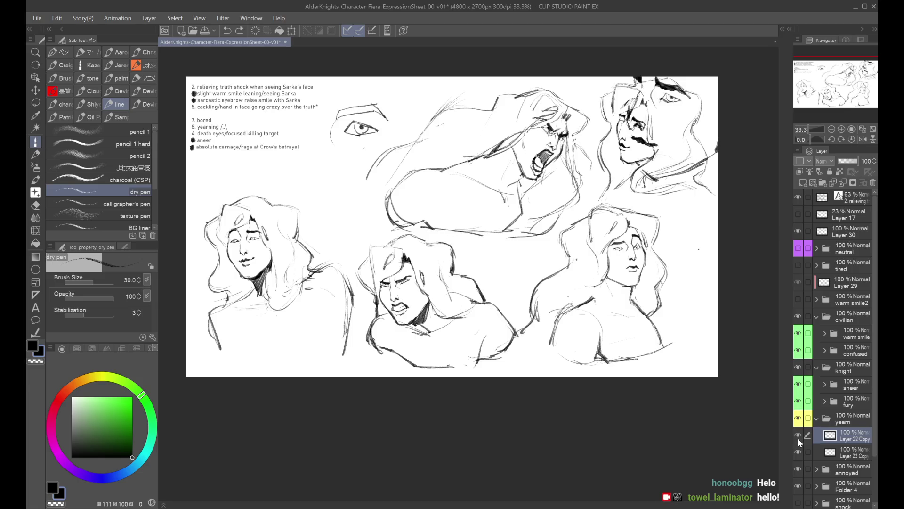
click(797, 436)
click(830, 452)
scroll(700, 187, up, 2)
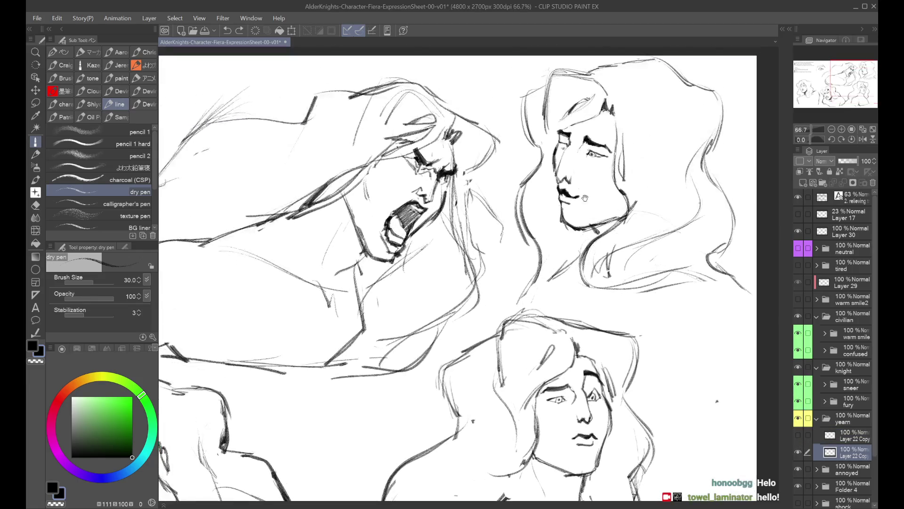
Nudge the far eye slightly to the right with an enlarged Liquify brush, checking in mirrored view
scroll(579, 127, down, 2)
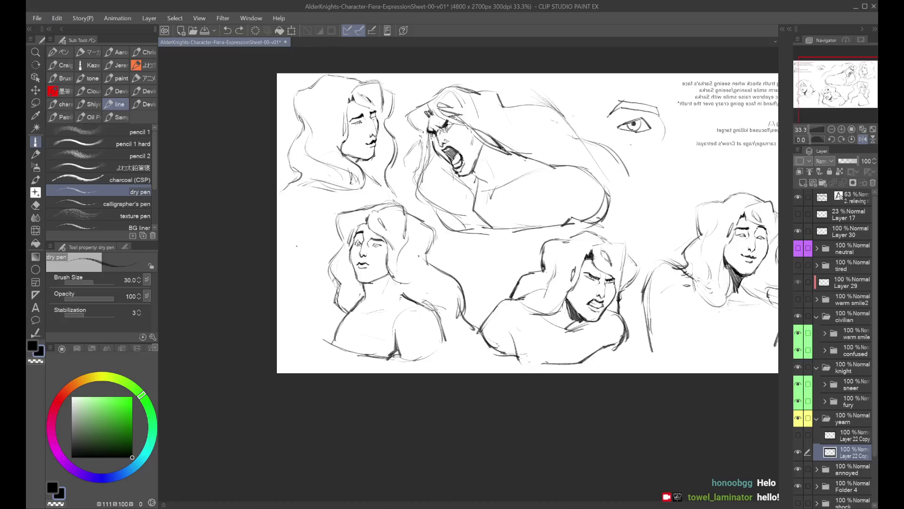
click(863, 139)
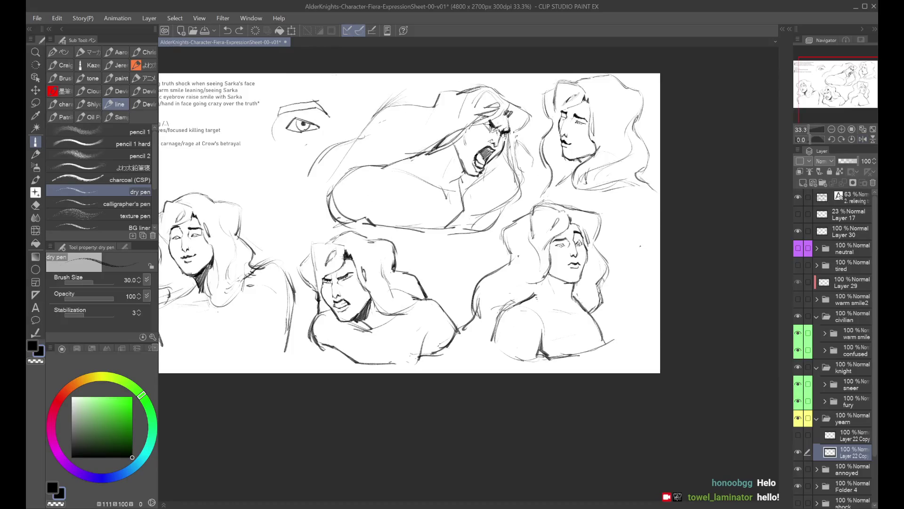
scroll(546, 104, up, 2)
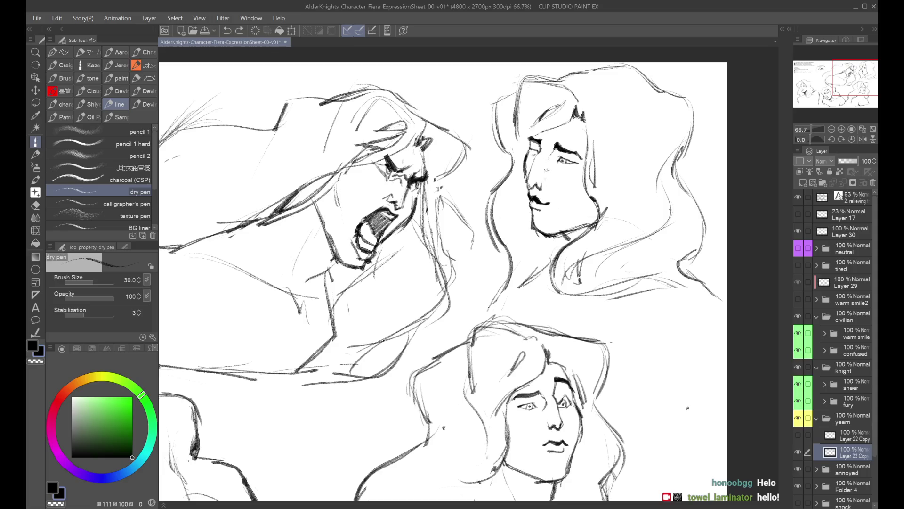
key(bracketleft)
scroll(549, 179, up, 2)
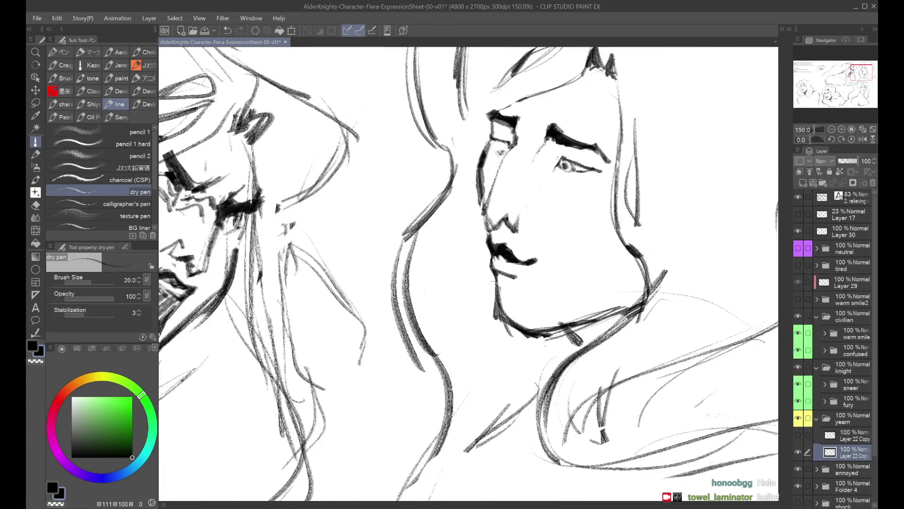
scroll(562, 163, down, 3)
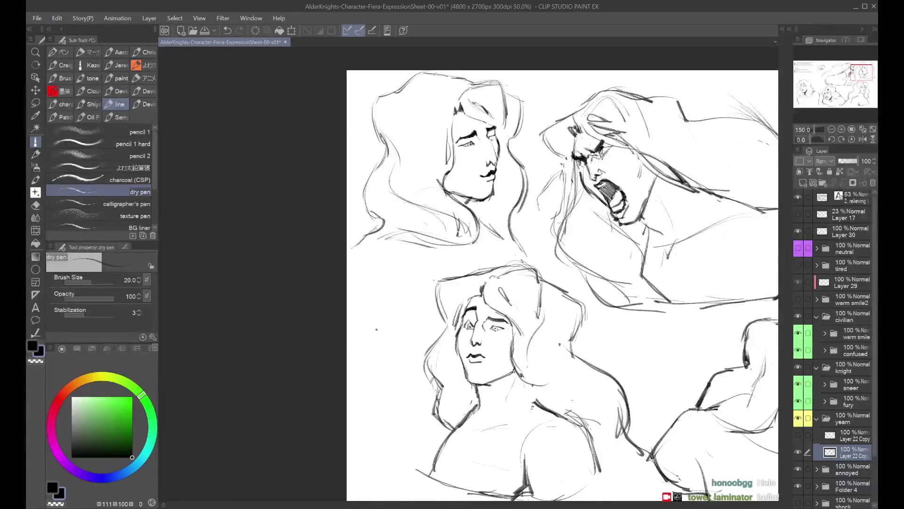
key(h)
key(h)
scroll(471, 142, down, 1)
drag(376, 236, 538, 260)
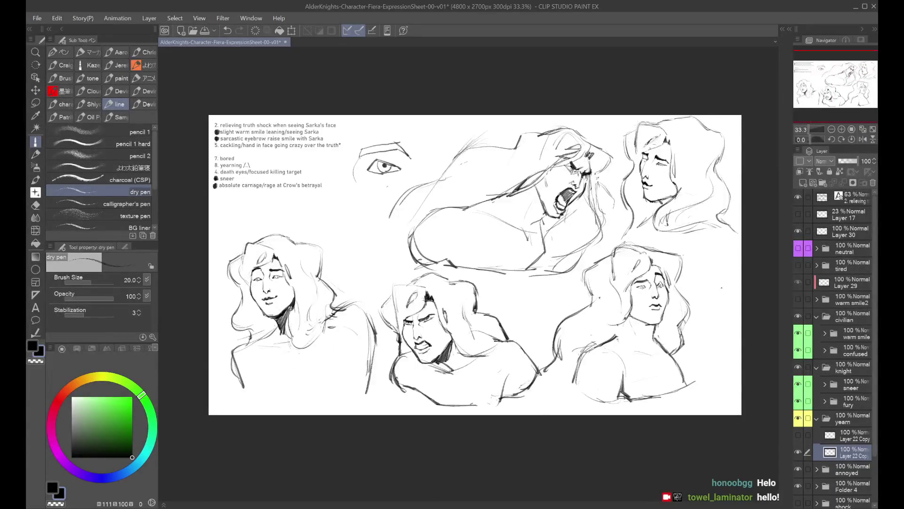
scroll(692, 212, up, 3)
key(h)
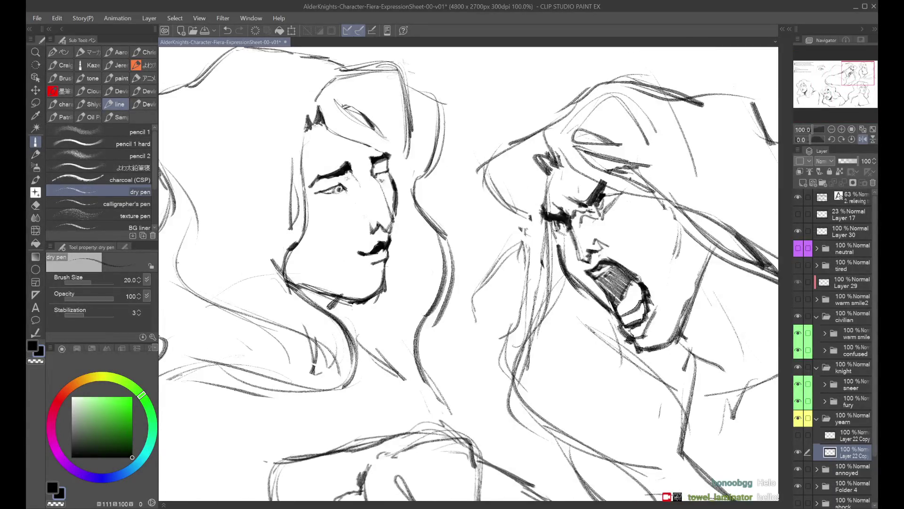
click(36, 231)
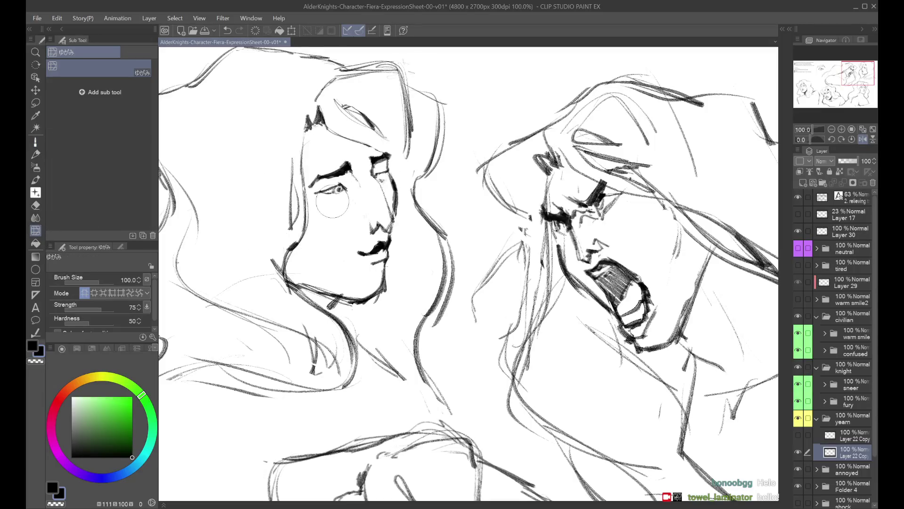
key(bracketright)
key(bracketright)
drag(328, 199, 335, 203)
key(h)
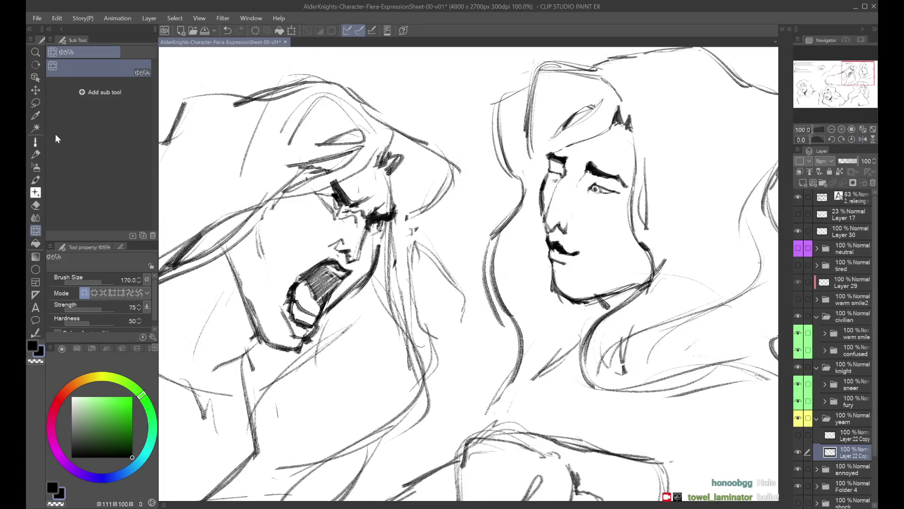
Redraw the eye with the dry pen, undoing and restoring strokes while checking the flipped view
click(35, 142)
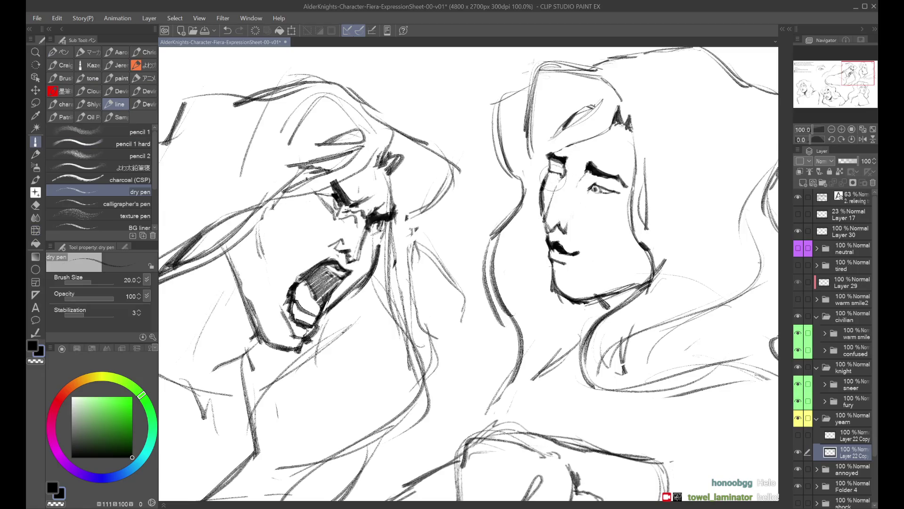
key(h)
mouse_move(389, 162)
mouse_down()
mouse_move(387, 177)
mouse_move(391, 170)
mouse_up()
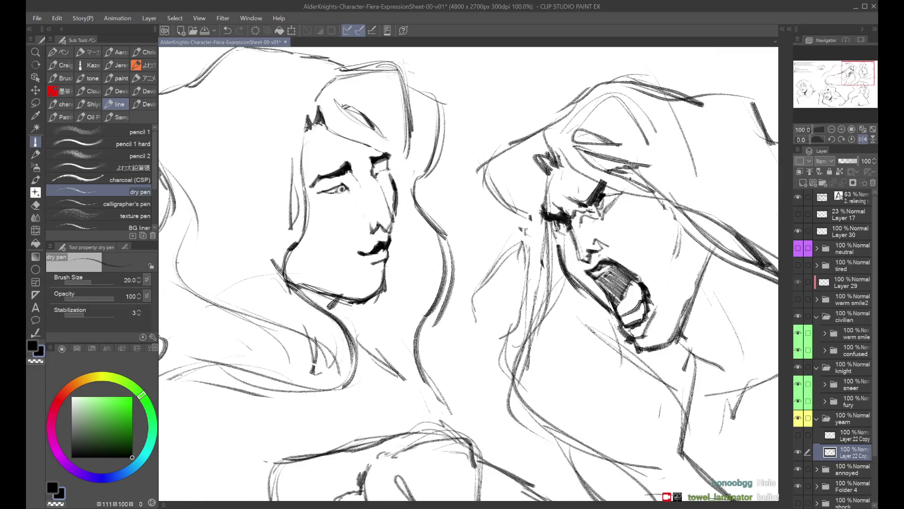
key(ctrl+z)
key(ctrl+z)
key(h)
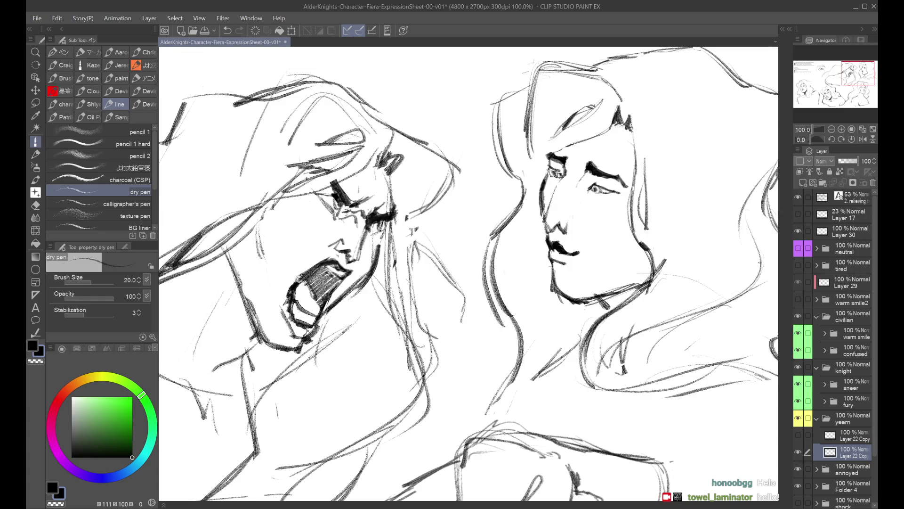
key(ctrl+minus)
key(ctrl+minus)
key(h)
key(ctrl+plus)
key(ctrl+plus)
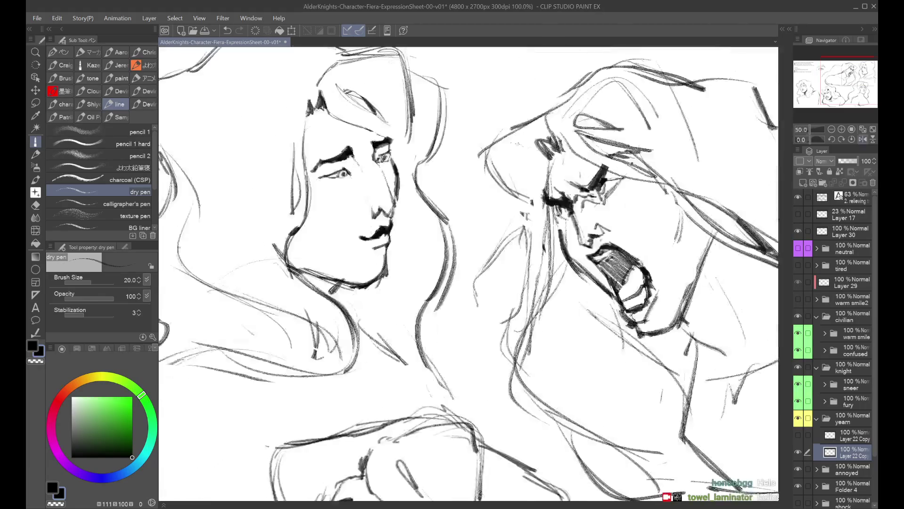
key(h)
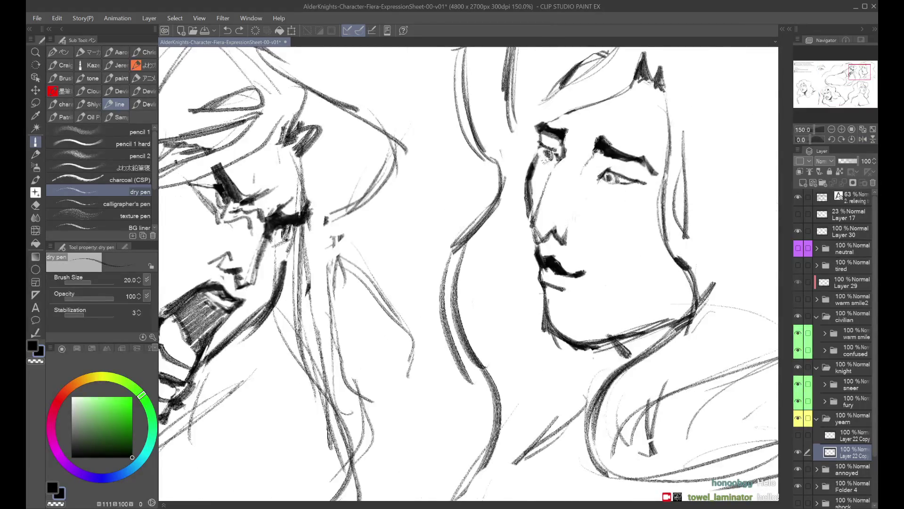
key(ctrl+z)
key(ctrl+z)
key(ctrl+z)
key(ctrl+y)
Add fresh scribbled lash and lid strokes inside the eye, zoomed in close
key(h)
mouse_move(374, 141)
mouse_down()
mouse_move(397, 139)
mouse_move(393, 150)
mouse_up()
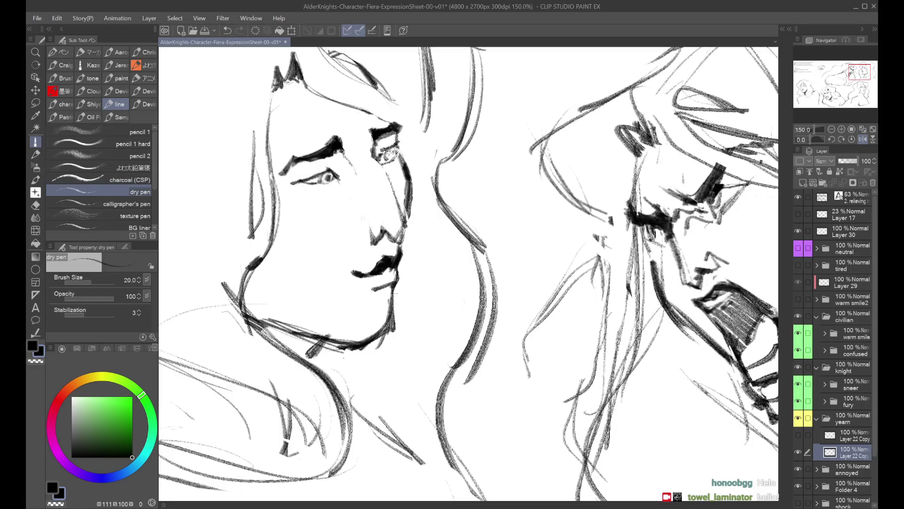
key(h)
key(ctrl+minus)
key(ctrl+minus)
key(ctrl+minus)
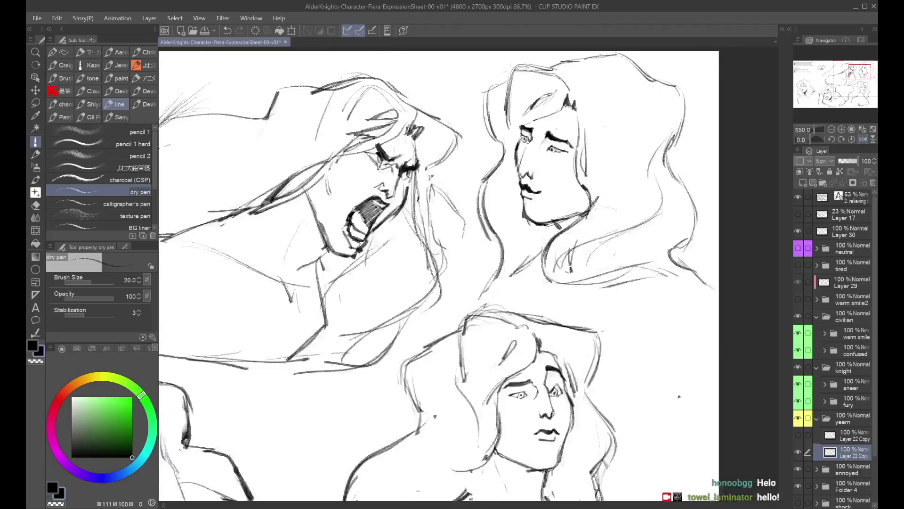
key(h)
key(ctrl+plus)
key(ctrl+plus)
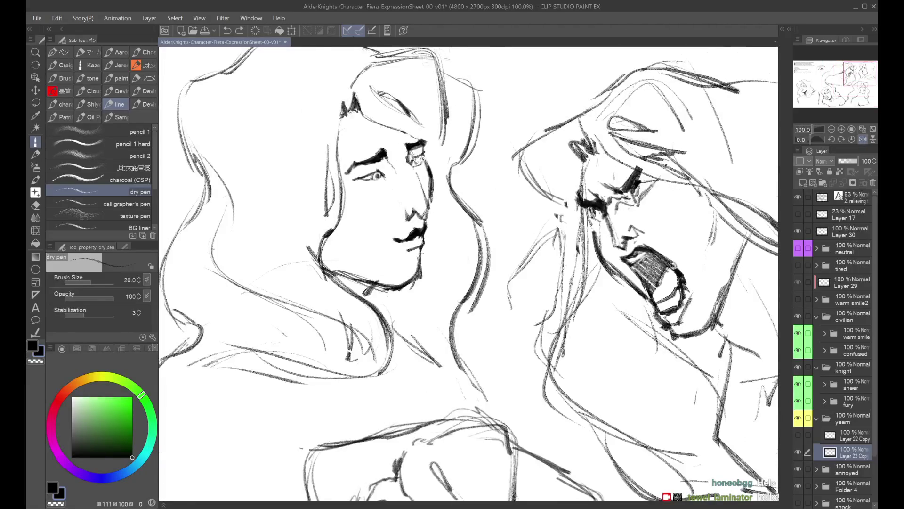
key(ctrl+plus)
key(ctrl+plus)
drag(408, 173, 420, 167)
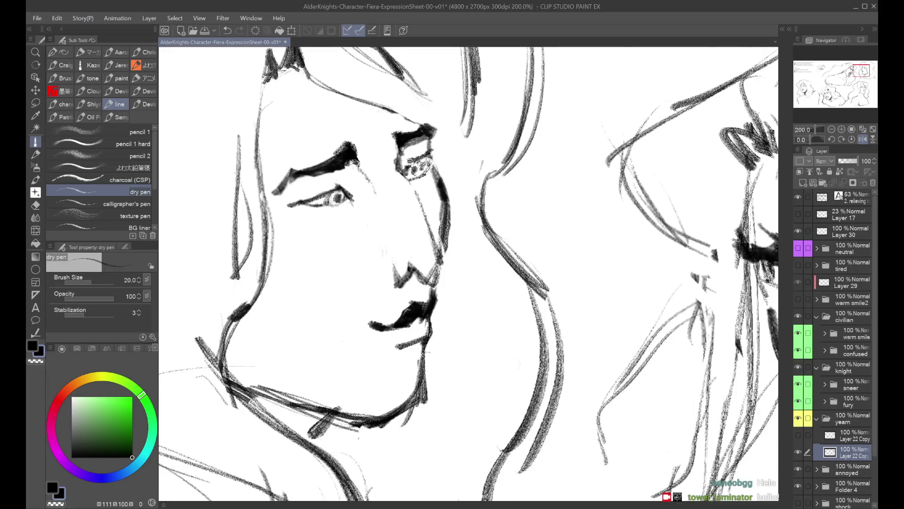
key(h)
key(ctrl+minus)
key(ctrl+minus)
key(ctrl+minus)
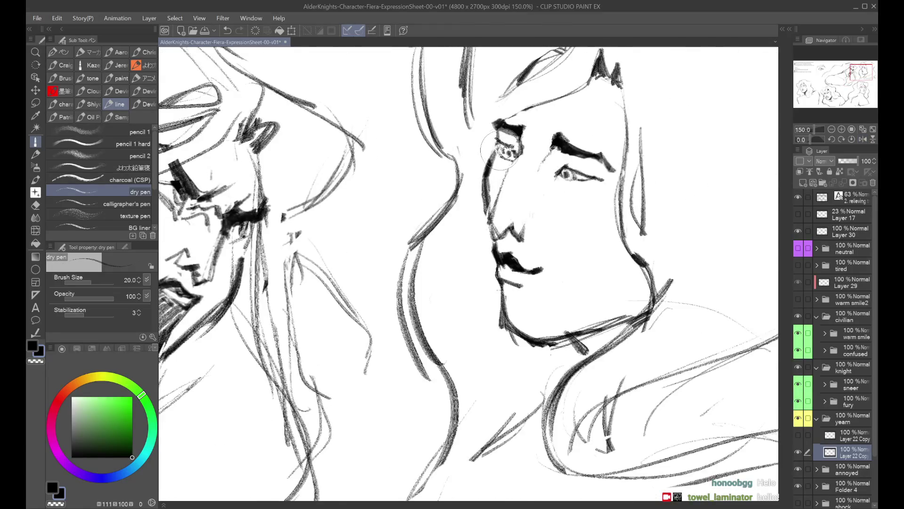
key(h)
key(ctrl+minus)
key(ctrl+minus)
scroll(471, 125, up, 4)
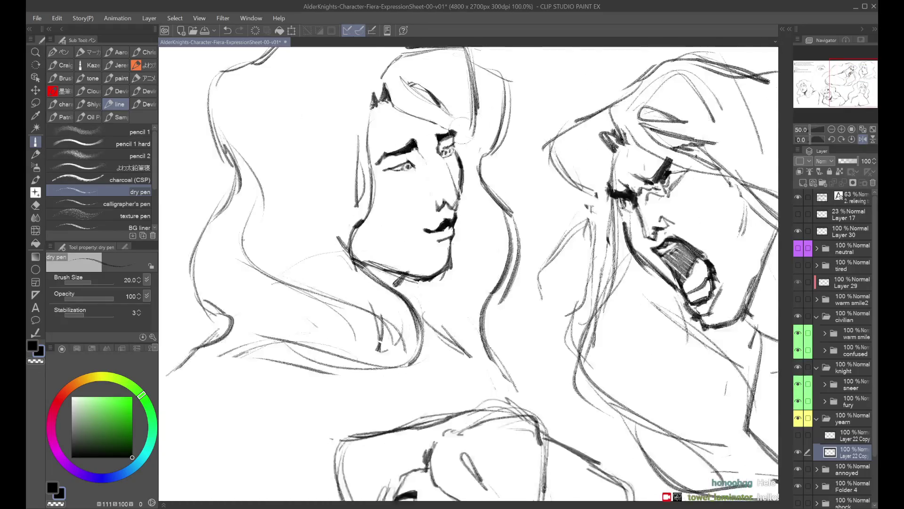
Darken the worried face's brow and eyelid with the dry pen
scroll(440, 165, down, 6)
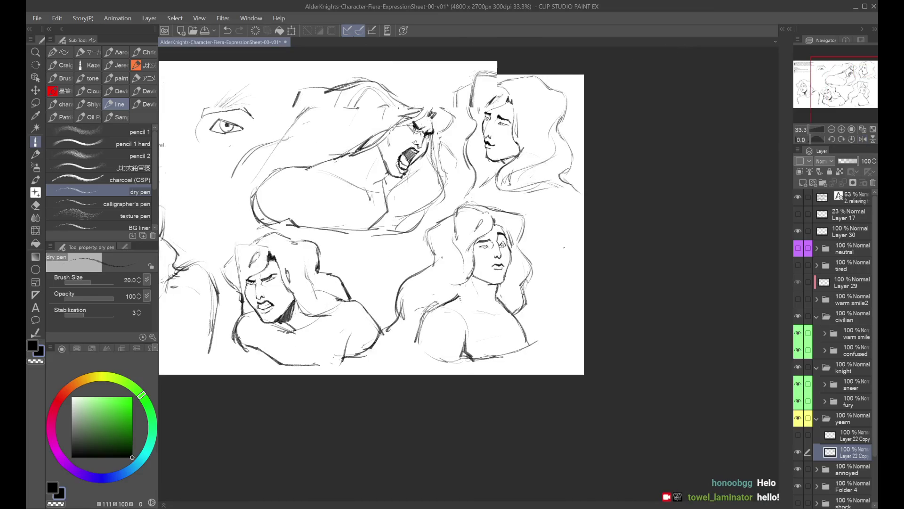
scroll(500, 245, up, 5)
mouse_move(495, 138)
mouse_down()
mouse_move(518, 132)
mouse_move(515, 154)
mouse_up()
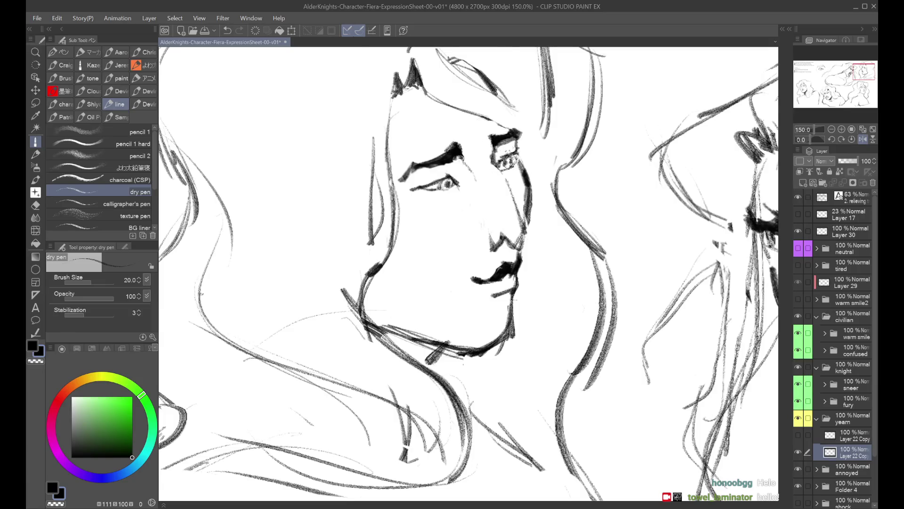
scroll(485, 146, down, 3)
scroll(467, 129, up, 2)
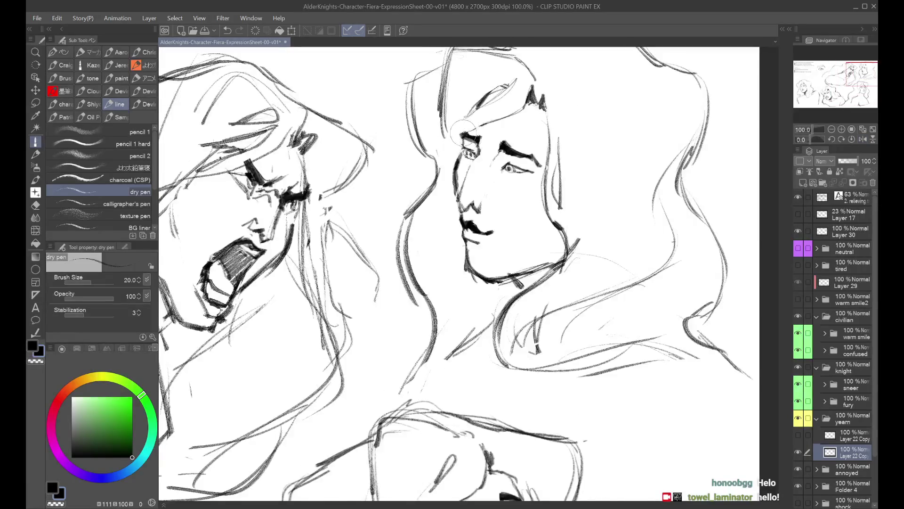
scroll(466, 129, down, 3)
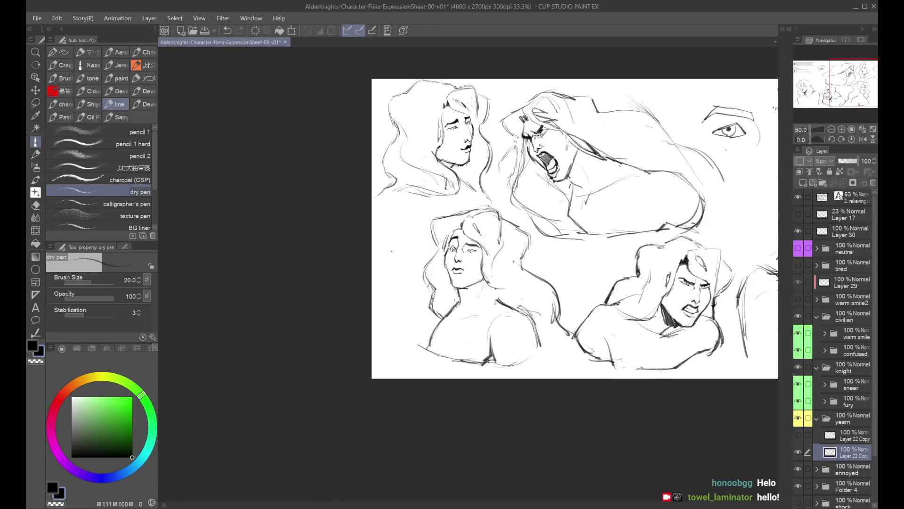
scroll(468, 121, up, 3)
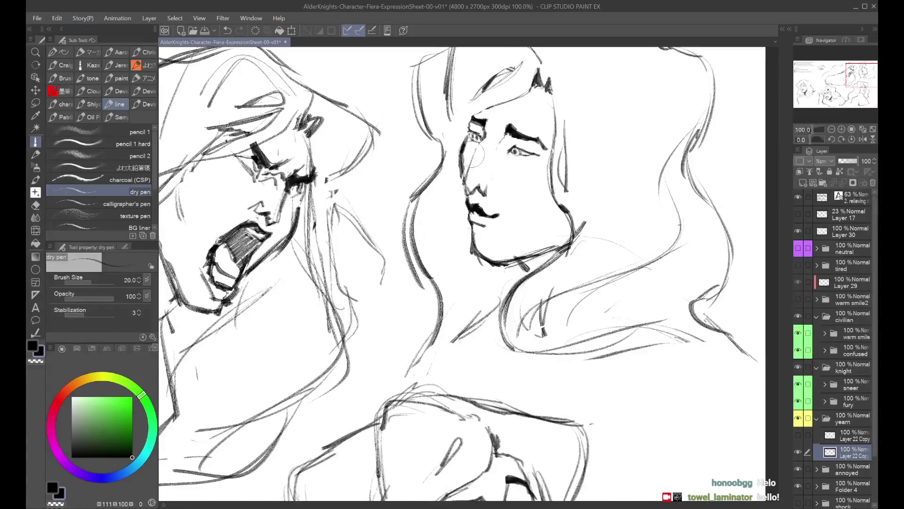
Redraw the nose line and a short nose-tip mark, then return to the Liquify brush
key(ctrl+z)
drag(476, 143, 466, 175)
drag(479, 186, 486, 194)
key(h)
key(ctrl+minus)
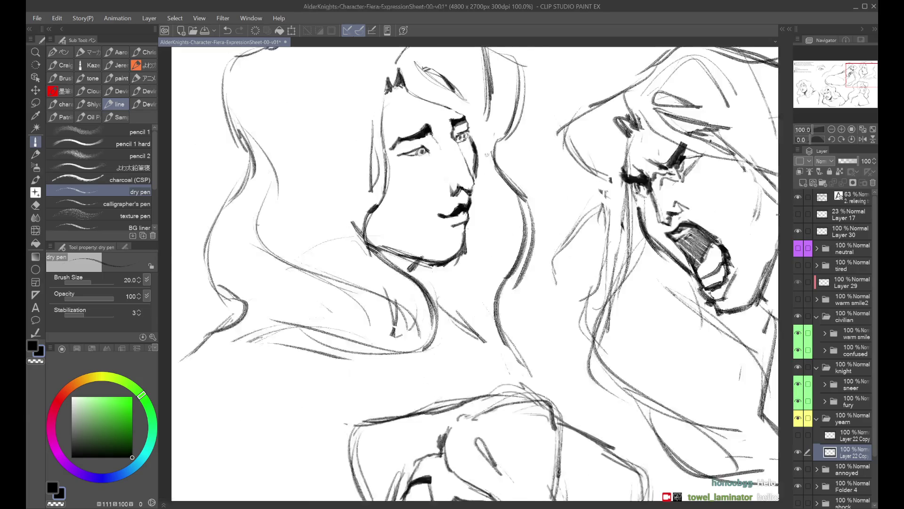
key(h)
key(ctrl+plus)
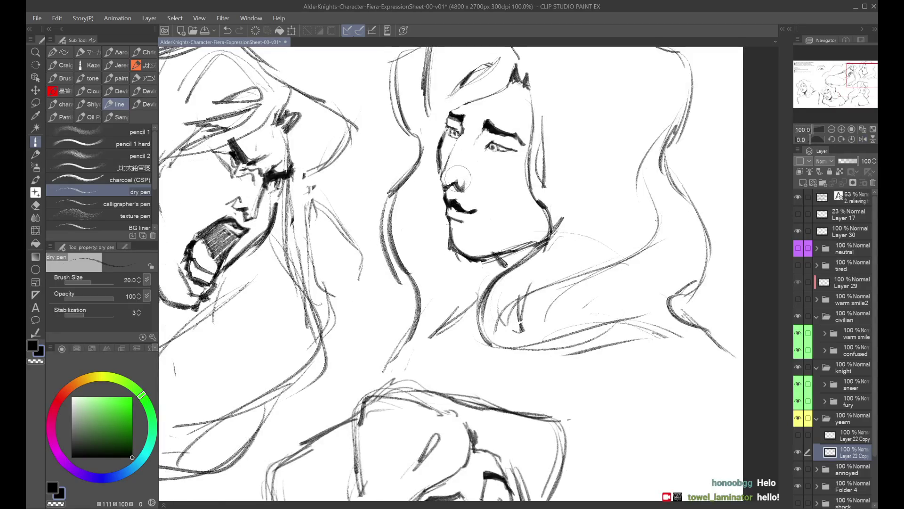
key(ctrl+z)
key(ctrl+y)
key(ctrl+minus)
key(ctrl+minus)
key(h)
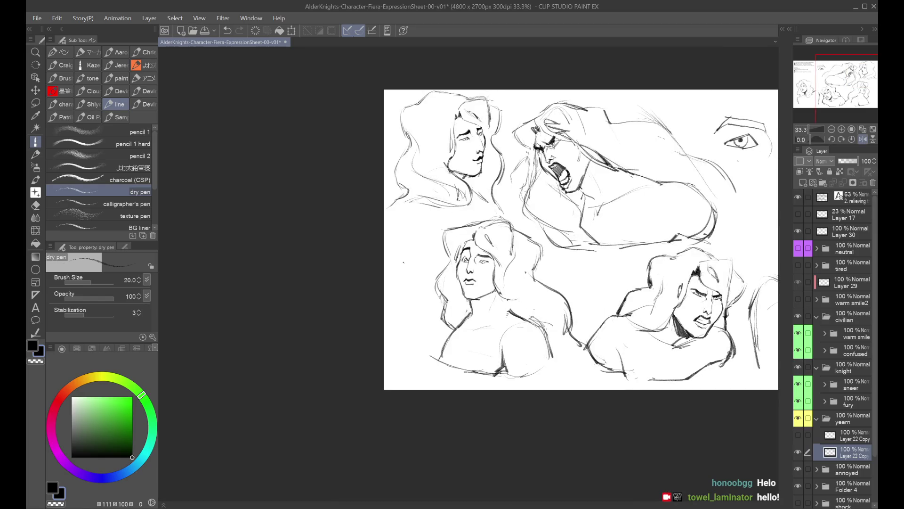
scroll(487, 105, up, 1)
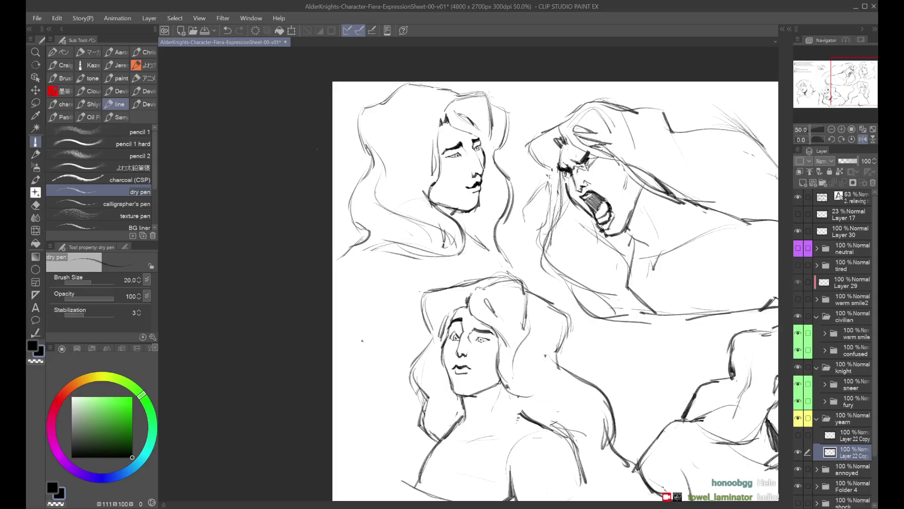
click(35, 230)
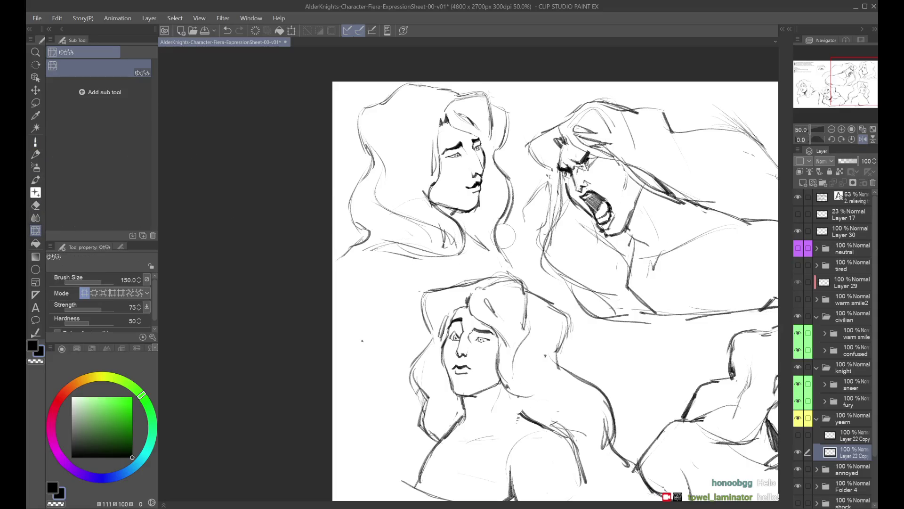
Push the lower face's mouth and chin down slightly, then undo stray strokes near the first face's eye
drag(464, 187, 480, 198)
key(h)
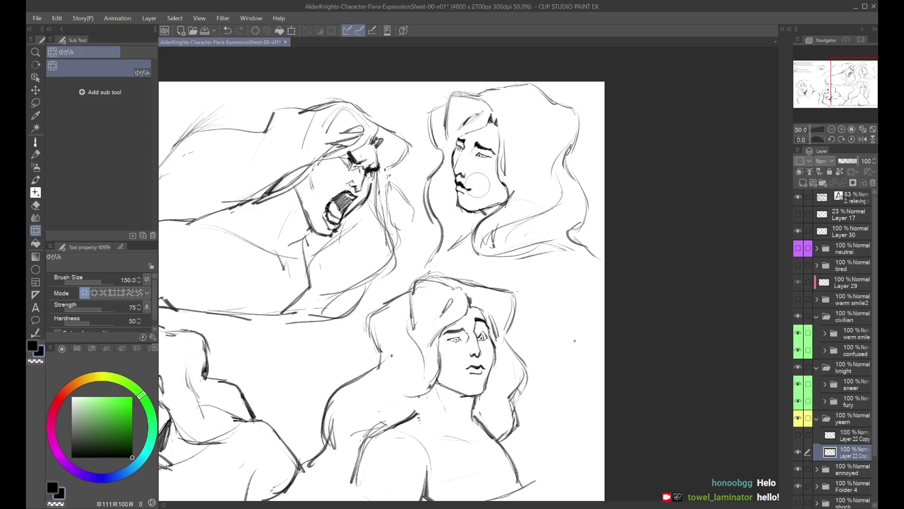
key(ctrl+minus)
key(h)
key(h)
key(ctrl+plus)
key(ctrl+plus)
key(ctrl+minus)
key(ctrl+plus)
key(ctrl+minus)
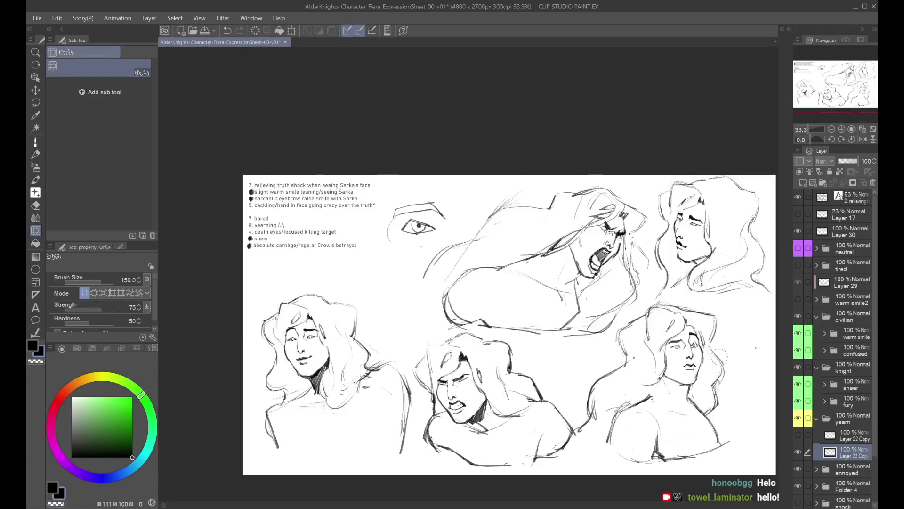
key(ctrl+plus)
key(h)
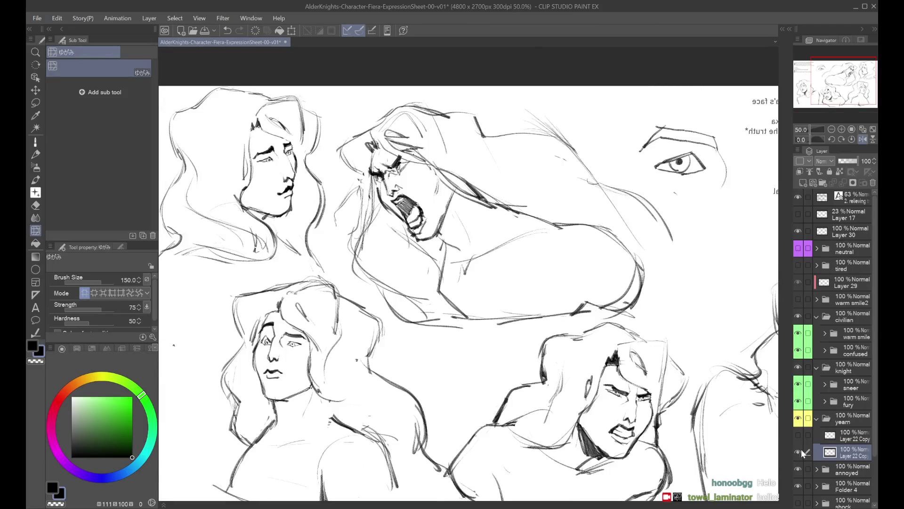
key(ctrl+minus)
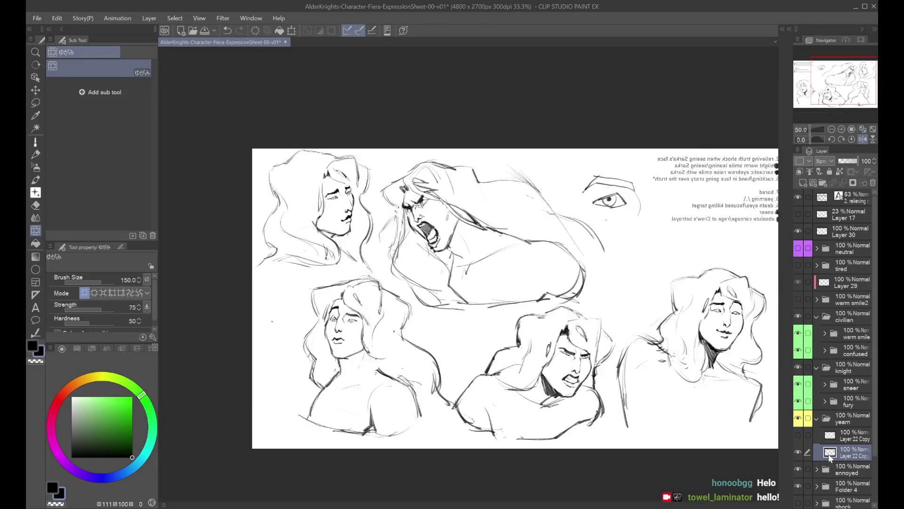
key(ctrl+z)
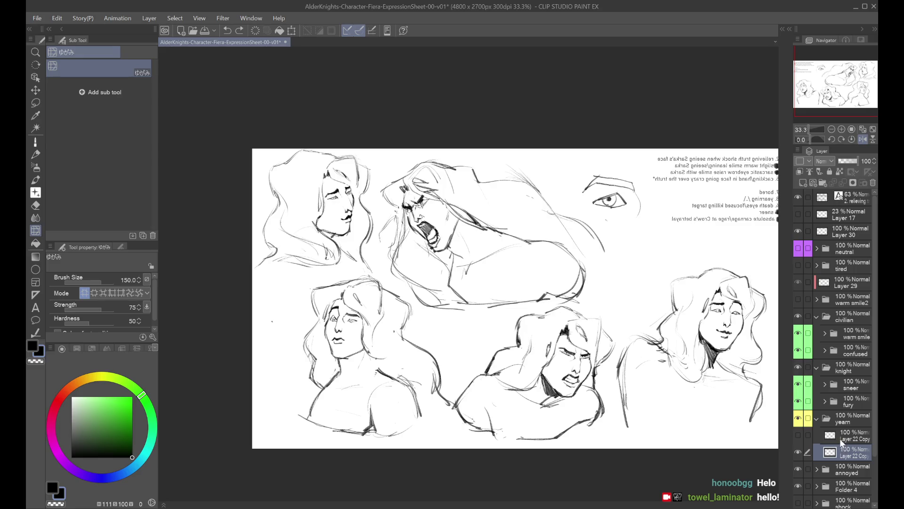
Duplicate the face sketch layer and compare the Layer 22 Copy versions by toggling visibility
key(ctrl+y)
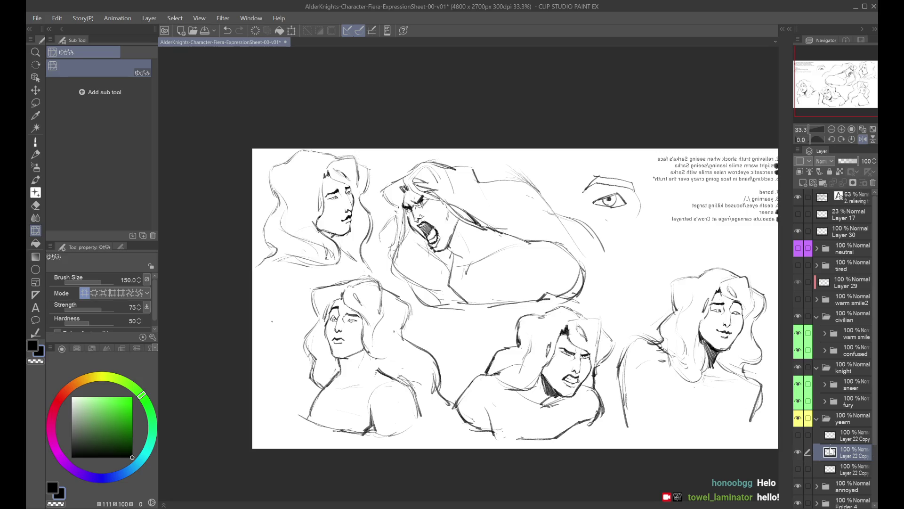
click(800, 456)
click(800, 464)
click(798, 459)
click(799, 469)
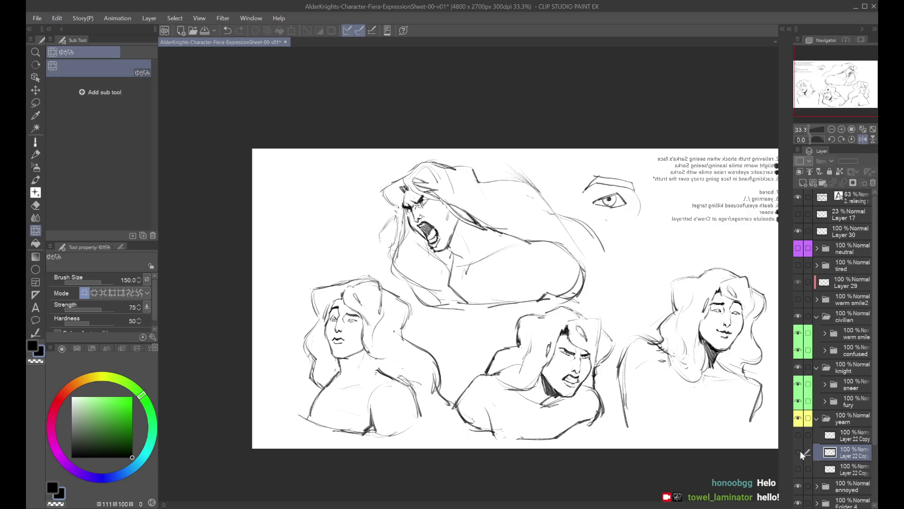
click(798, 451)
scroll(325, 228, up, 2)
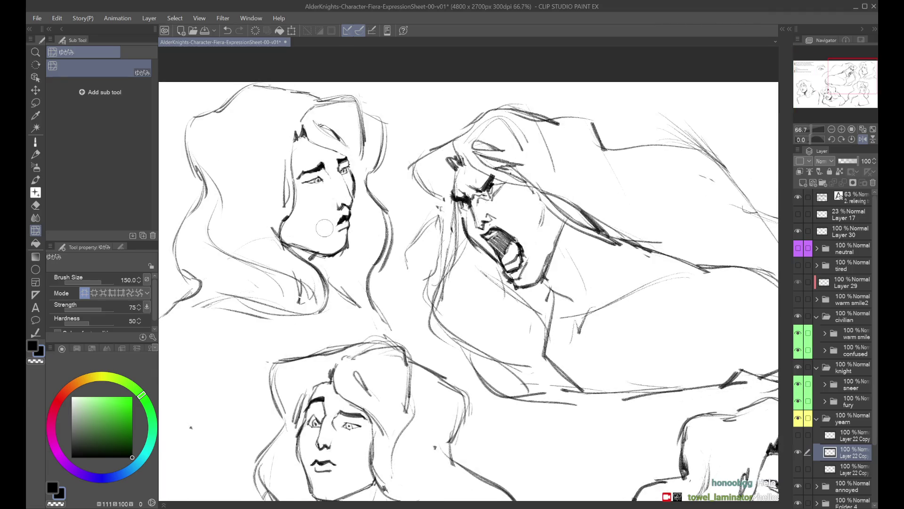
drag(324, 228, 254, 228)
Redraw the first face's mouth line with the dry pen over several attempts
click(39, 140)
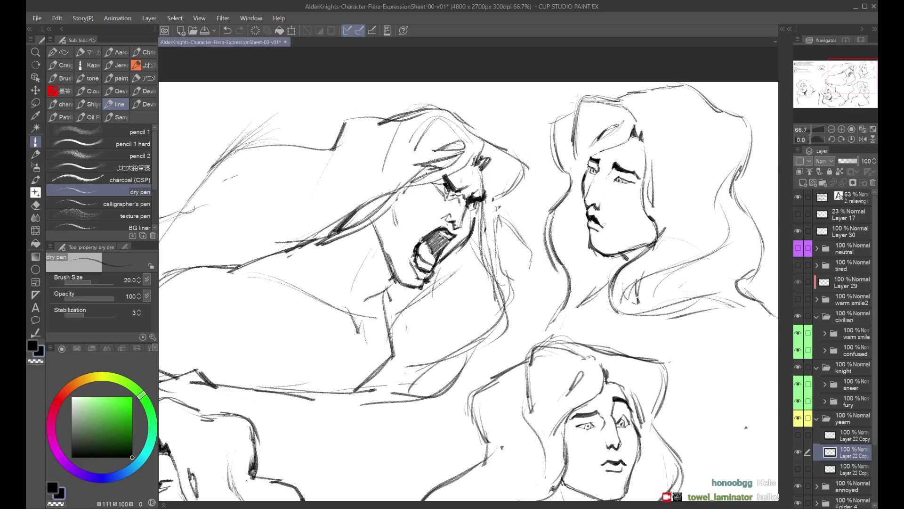
key(h)
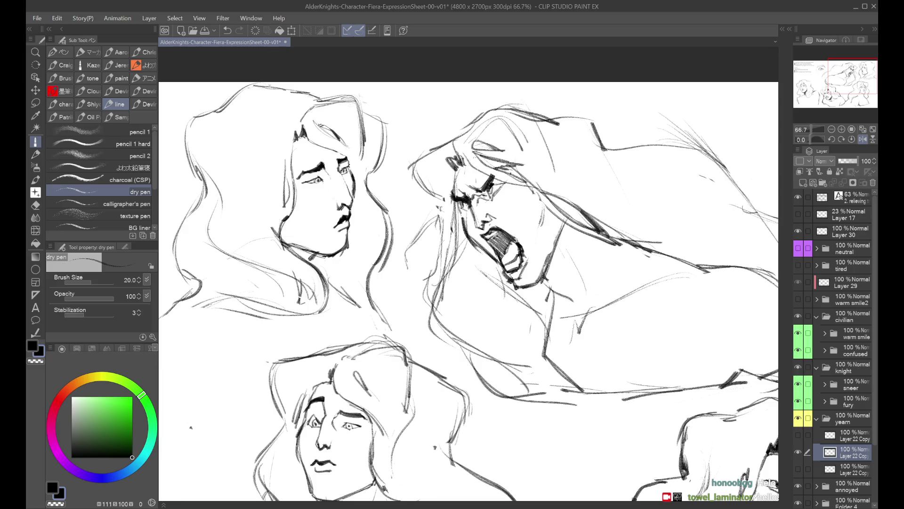
drag(328, 153, 488, 158)
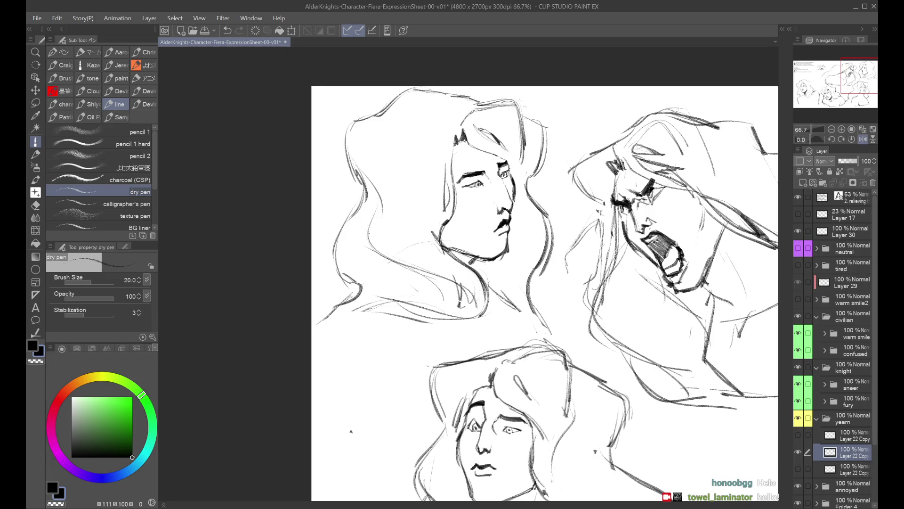
key(h)
key(h)
scroll(489, 149, down, 2)
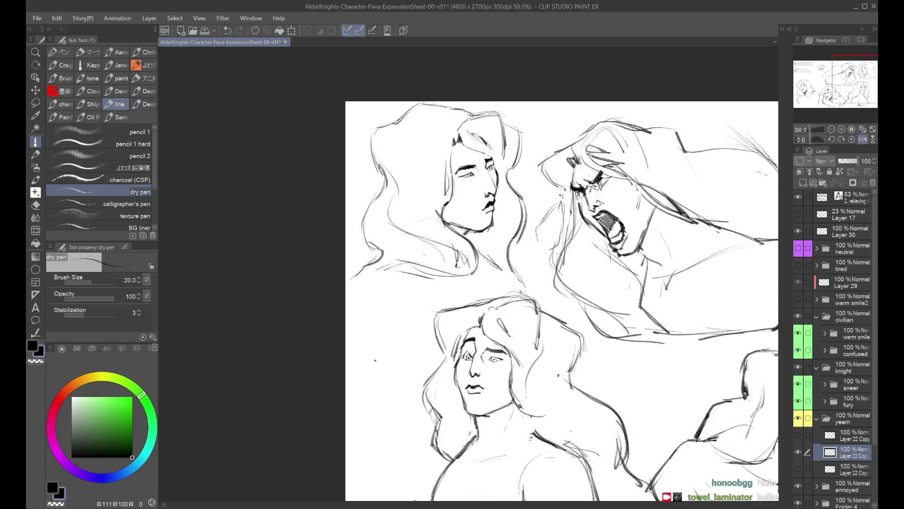
scroll(490, 150, up, 1)
scroll(492, 207, up, 2)
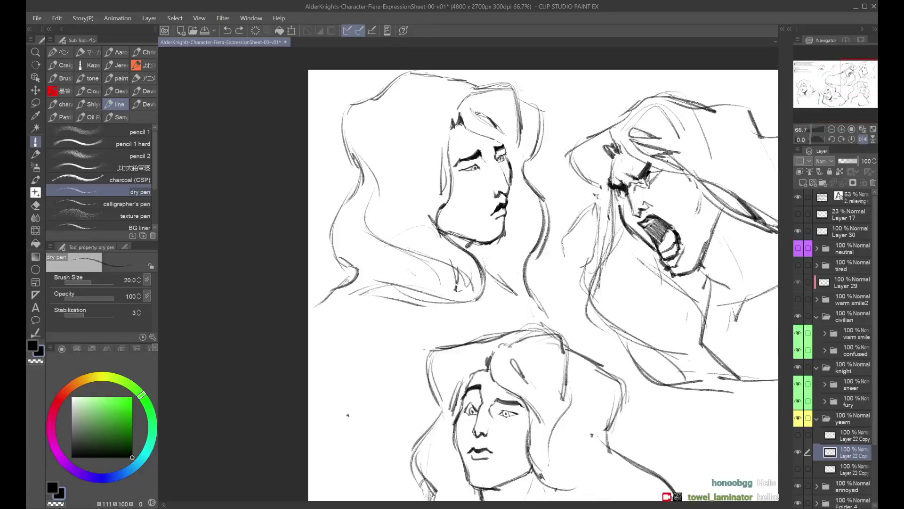
key(ctrl+z)
mouse_move(497, 215)
mouse_down()
mouse_move(515, 216)
mouse_move(513, 204)
mouse_up()
key(ctrl+z)
key(h)
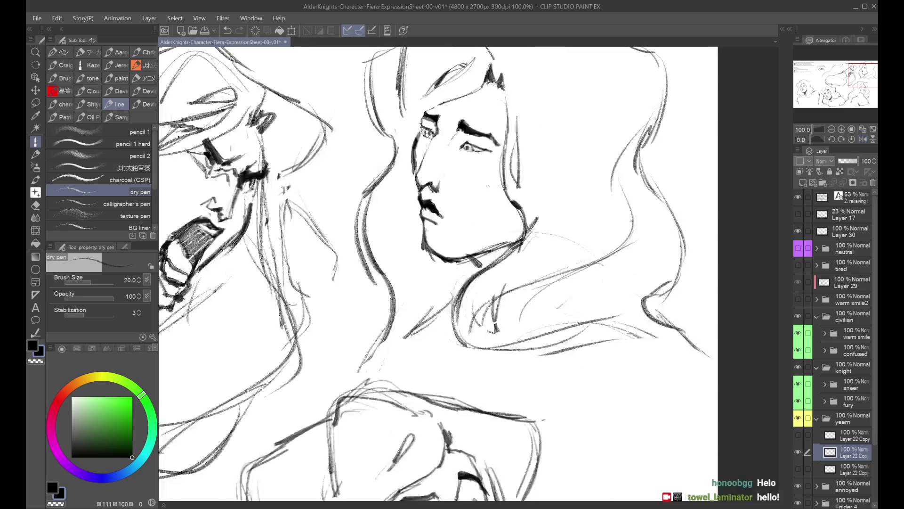
key(ctrl+z)
mouse_move(428, 204)
mouse_down()
mouse_move(455, 230)
mouse_move(440, 214)
mouse_move(450, 214)
mouse_up()
key(ctrl+z)
Redraw the calm profile's lip strokes and compare them with and without the change
scroll(437, 273, down, 1)
mouse_move(377, 155)
mouse_down()
mouse_move(635, 156)
mouse_move(899, 71)
mouse_up()
scroll(471, 274, up, 1)
drag(659, 188, 452, 241)
drag(501, 194, 542, 217)
key(ctrl+z)
key(ctrl+y)
key(ctrl+z)
key(ctrl+y)
key(ctrl+y)
key(ctrl+minus)
key(ctrl+minus)
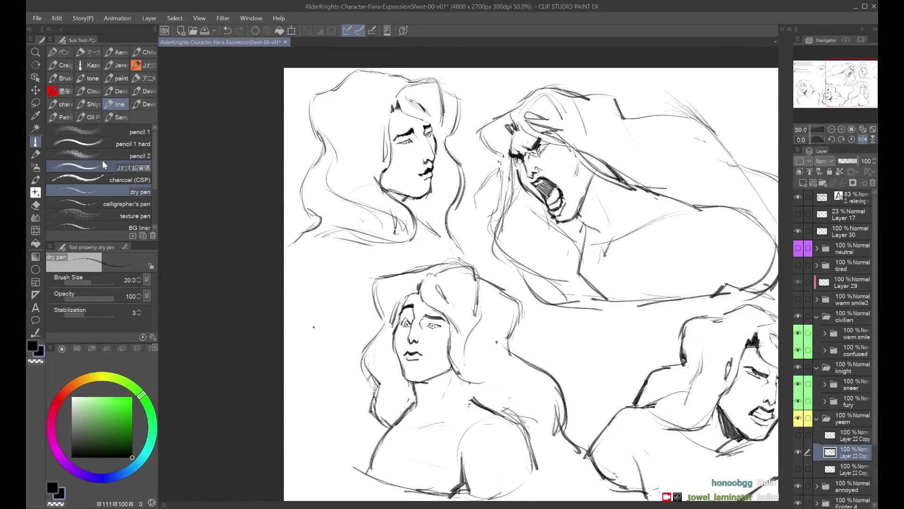
Liquify the face's cheek and nose strokes, then return to the dry pen
click(35, 230)
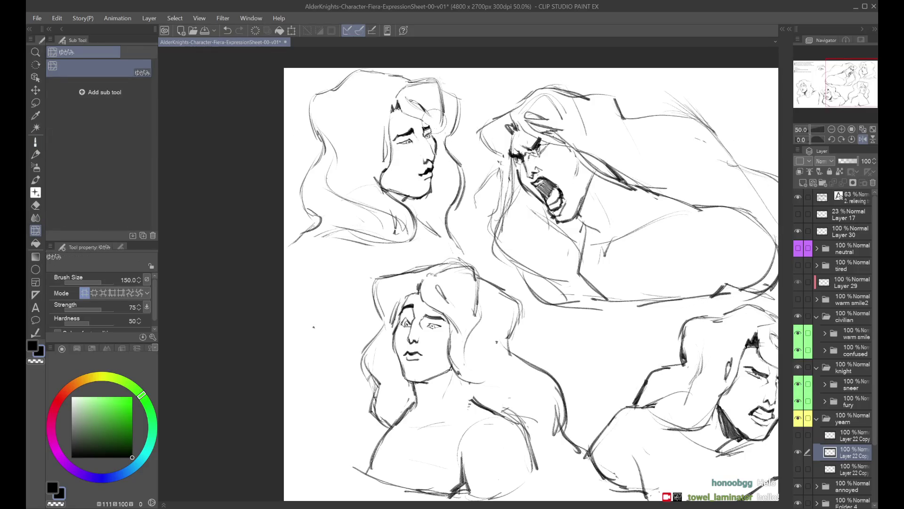
key(h)
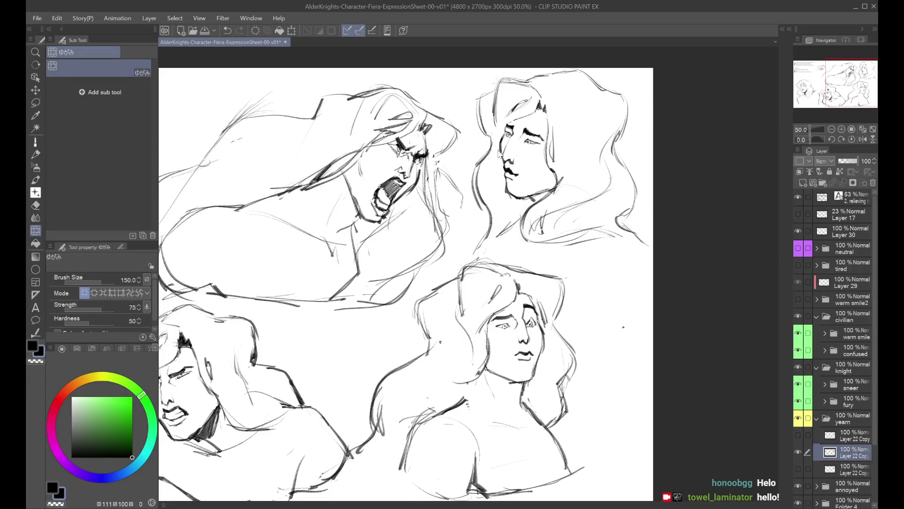
mouse_move(493, 144)
mouse_down()
mouse_move(511, 144)
mouse_move(496, 137)
mouse_up()
key(h)
drag(427, 136, 426, 125)
key(ctrl+z)
key(ctrl+z)
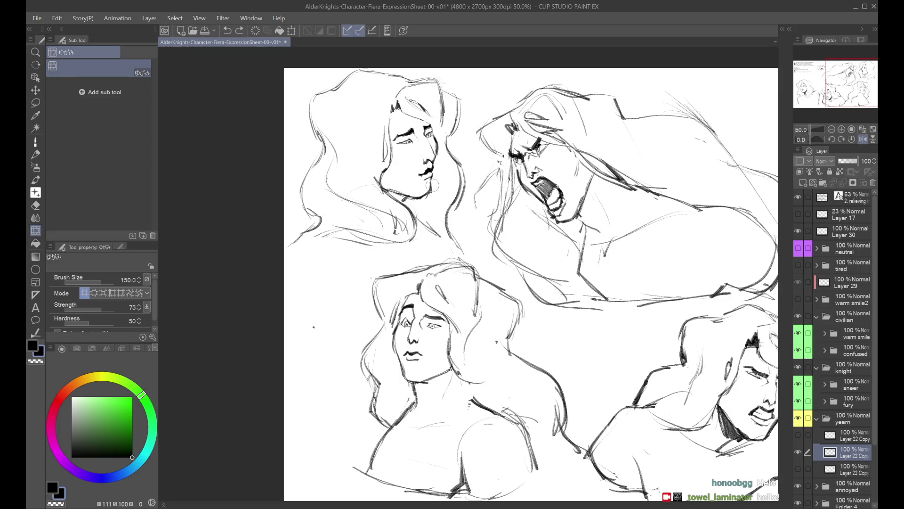
click(36, 141)
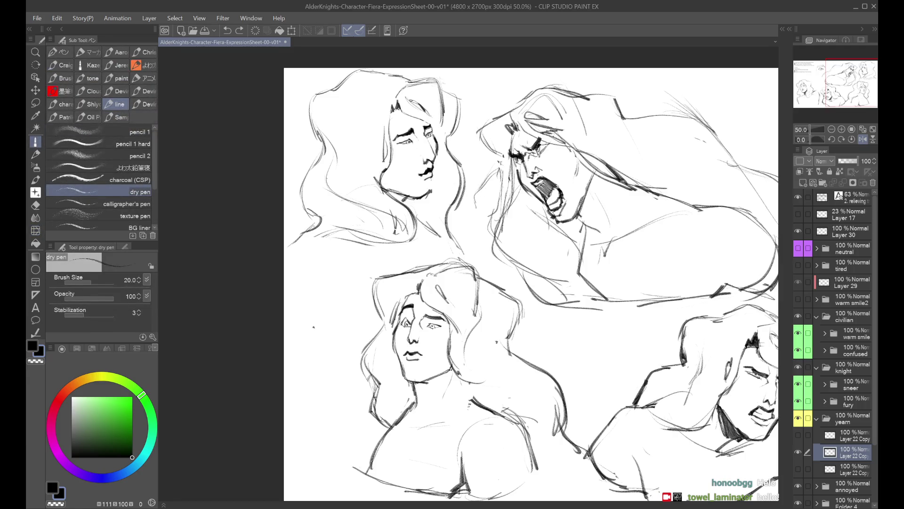
key(h)
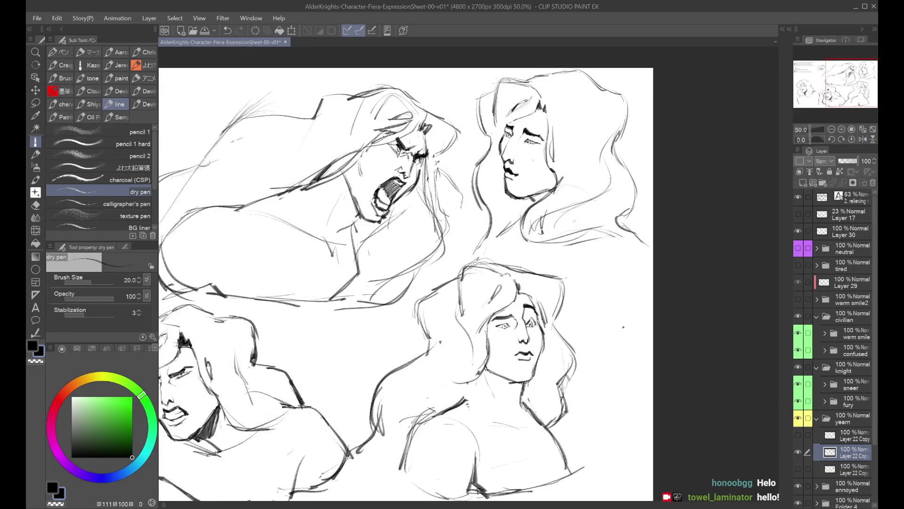
key(h)
scroll(623, 326, down, 1)
key(h)
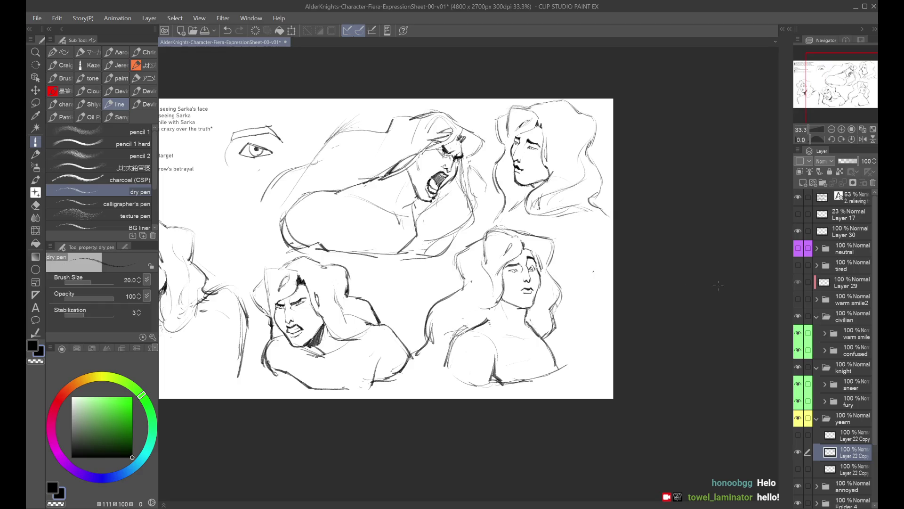
scroll(725, 289, up, 1)
scroll(725, 289, up, 1)
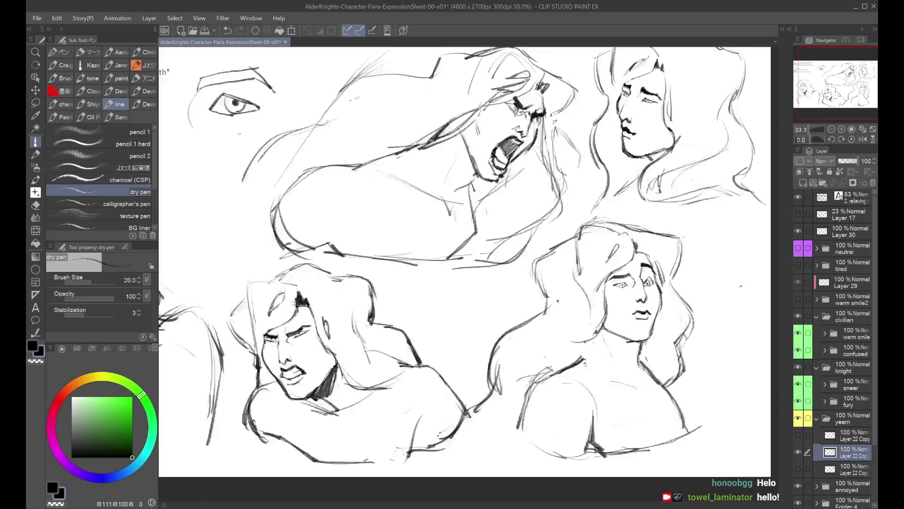
scroll(558, 289, down, 1)
scroll(559, 289, down, 1)
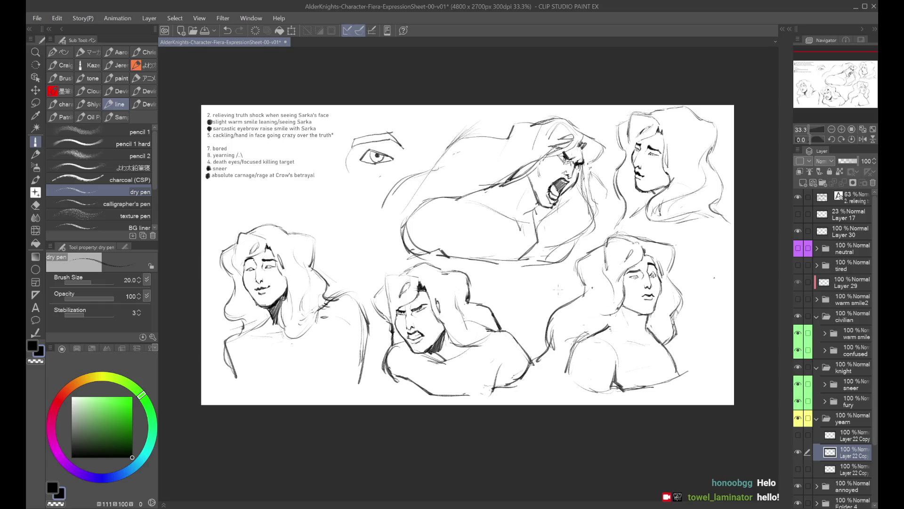
scroll(558, 289, up, 1)
scroll(558, 289, down, 1)
scroll(603, 232, up, 1)
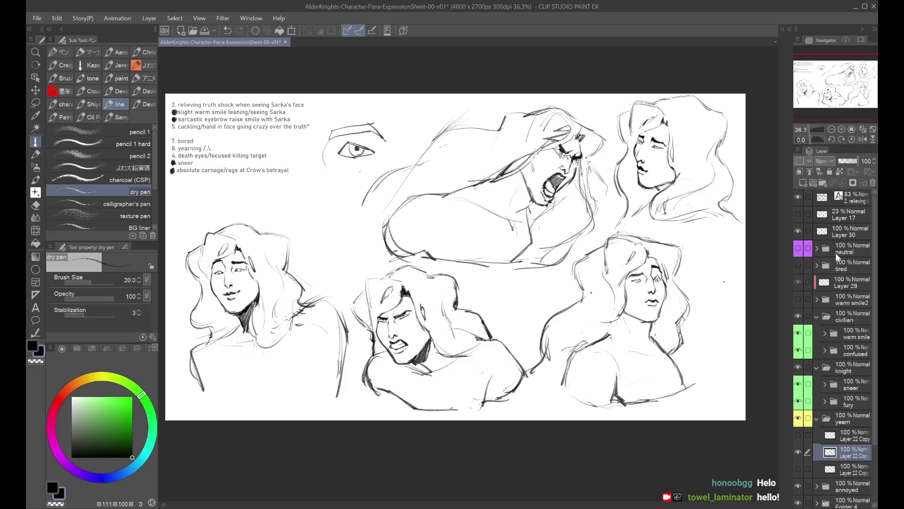
click(798, 201)
drag(798, 203, 798, 230)
click(798, 231)
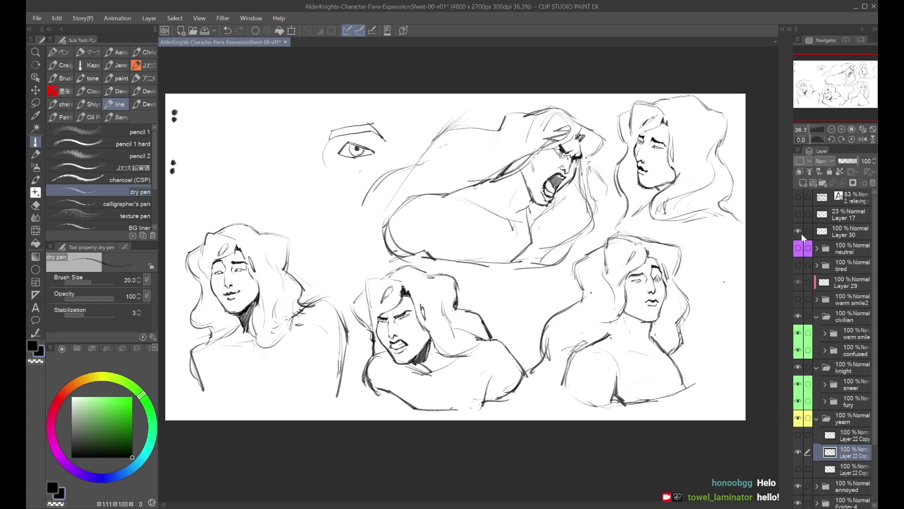
click(799, 231)
click(799, 231)
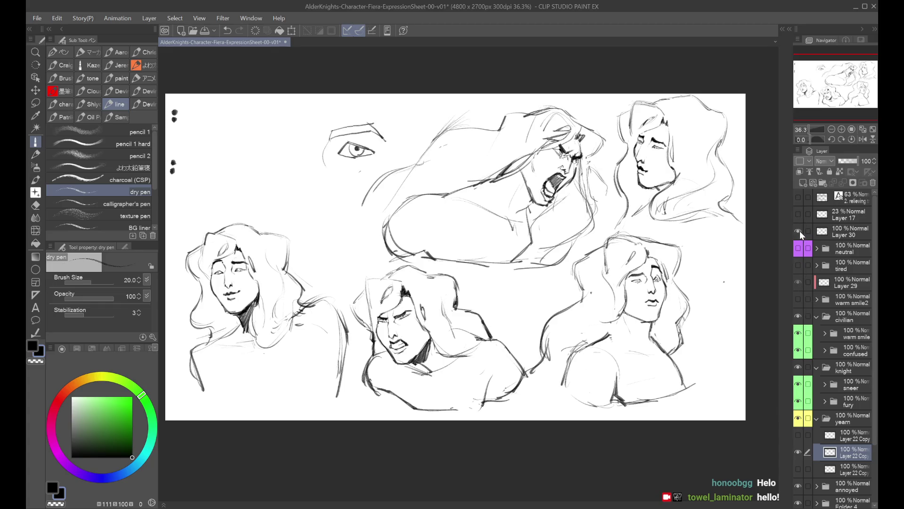
click(817, 316)
click(817, 333)
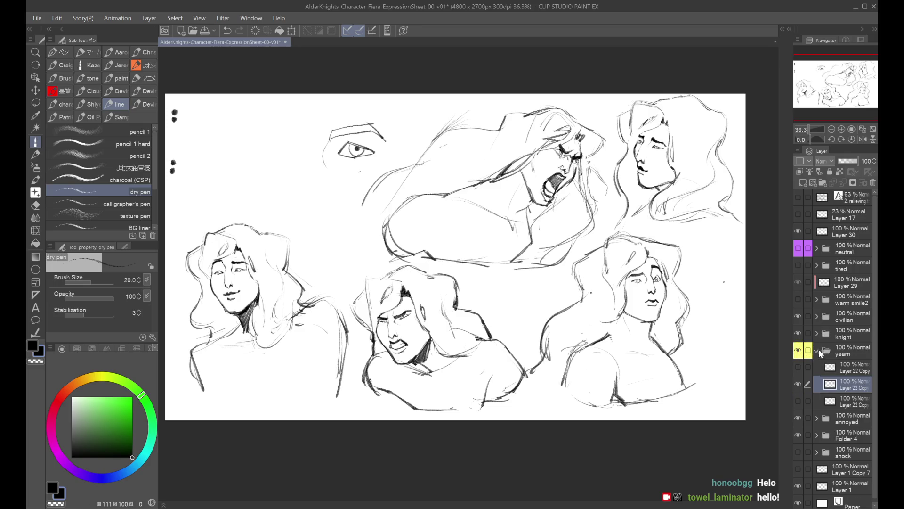
click(817, 349)
click(798, 353)
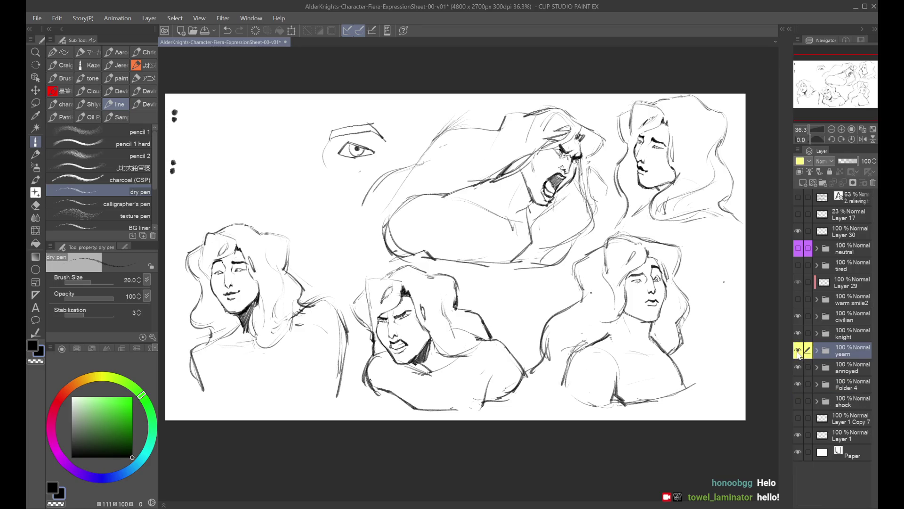
click(798, 353)
click(820, 368)
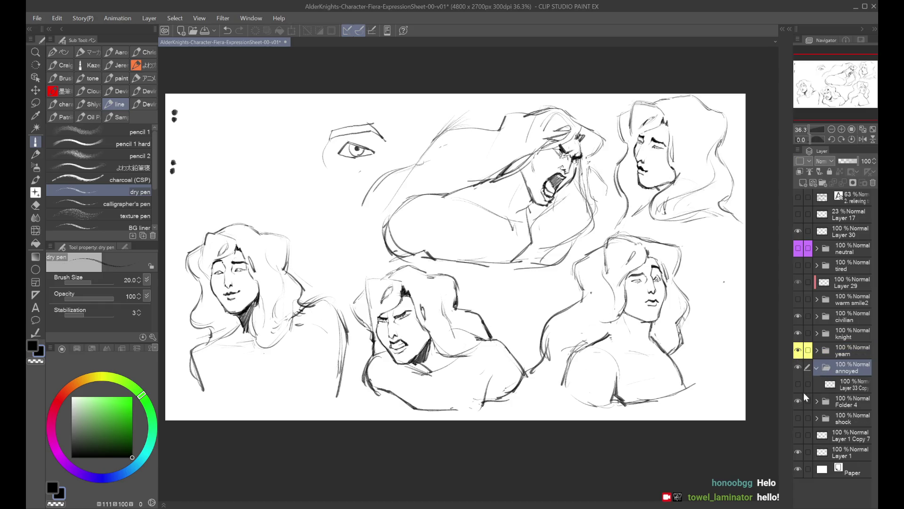
click(799, 385)
click(799, 385)
click(799, 385)
click(845, 384)
click(291, 30)
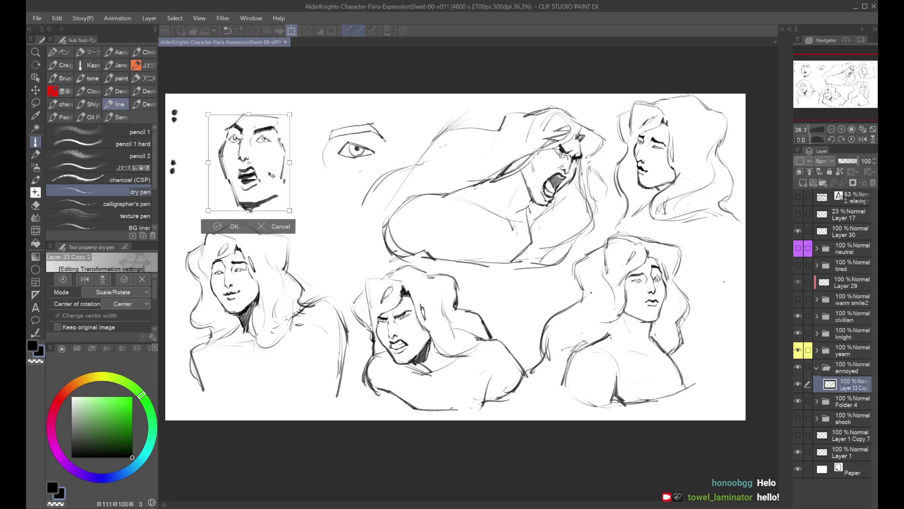
drag(254, 194, 251, 194)
click(227, 220)
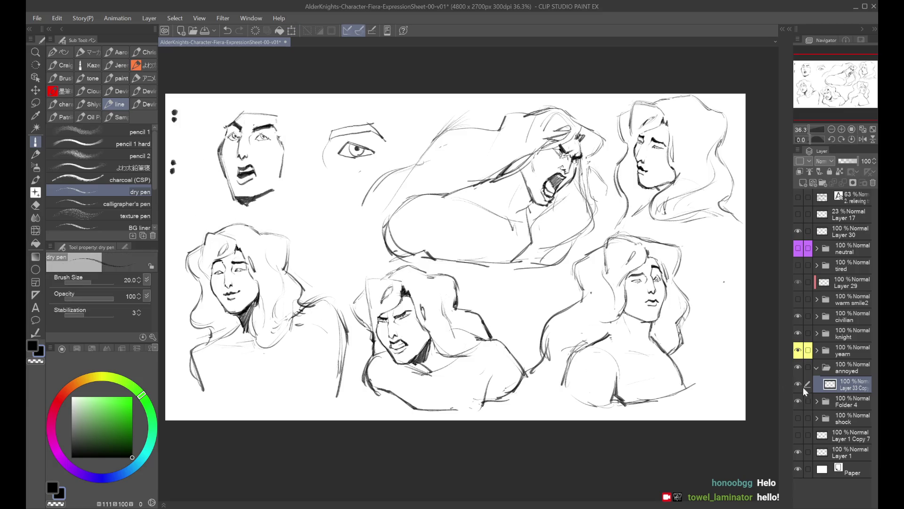
click(798, 434)
drag(823, 103, 822, 101)
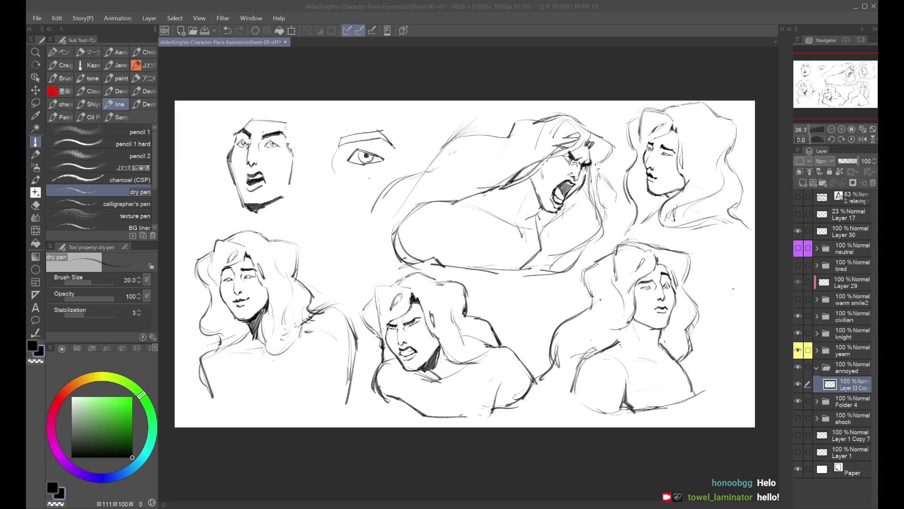
click(757, 421)
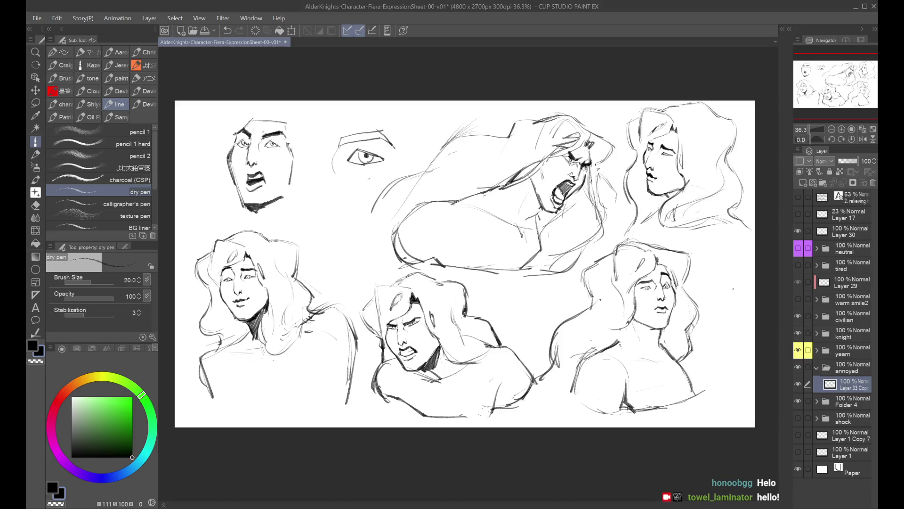
scroll(631, 284, down, 1)
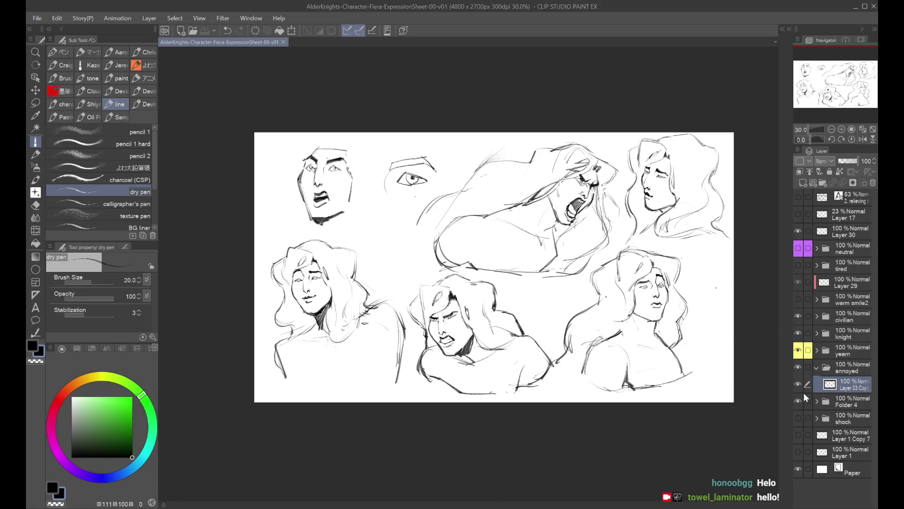
Hide the top-left face sketch and show the expression notes layer in its place
click(799, 385)
click(798, 197)
click(798, 214)
click(798, 214)
click(800, 433)
click(801, 434)
Move Layer 1 just below the notes layer and save the expression sheet
click(799, 446)
click(799, 447)
click(842, 447)
drag(850, 235, 846, 207)
key(ctrl+s)
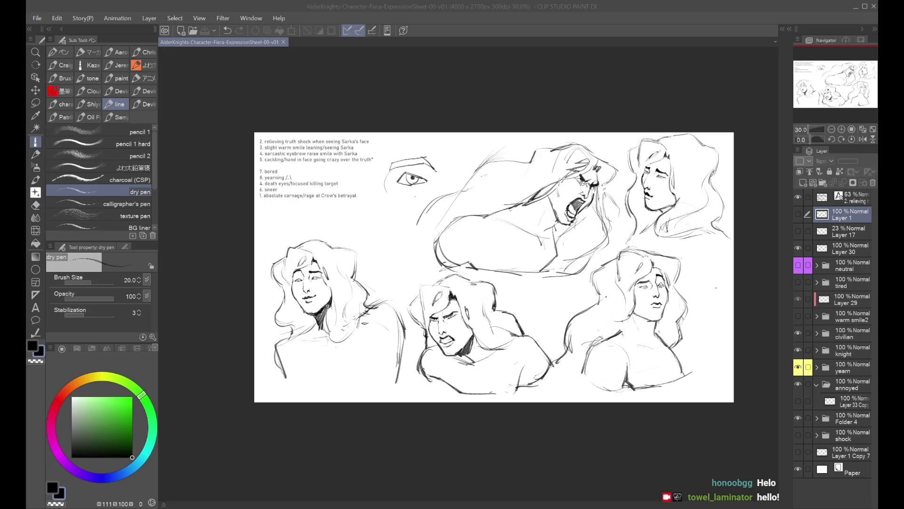
key(alt+Tab)
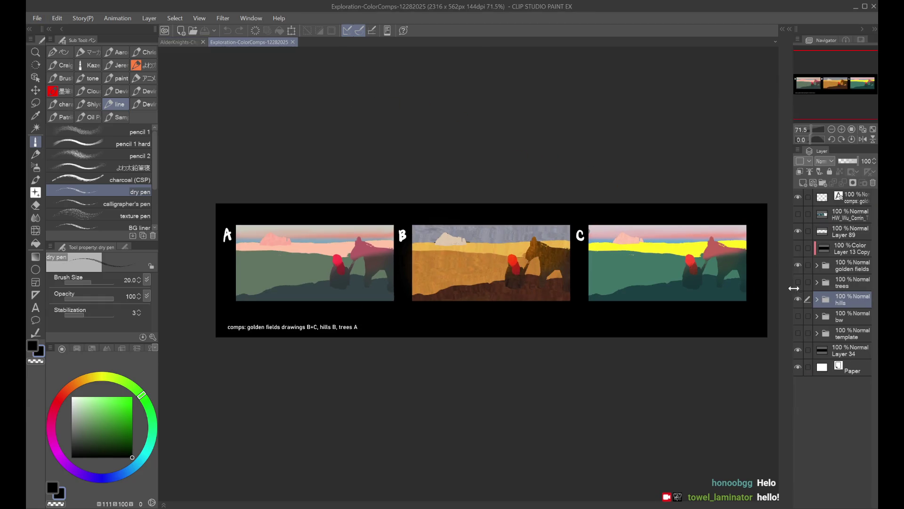
Hide the hills, golden fields and bw value comps, briefly re-showing the hills
click(798, 299)
click(797, 316)
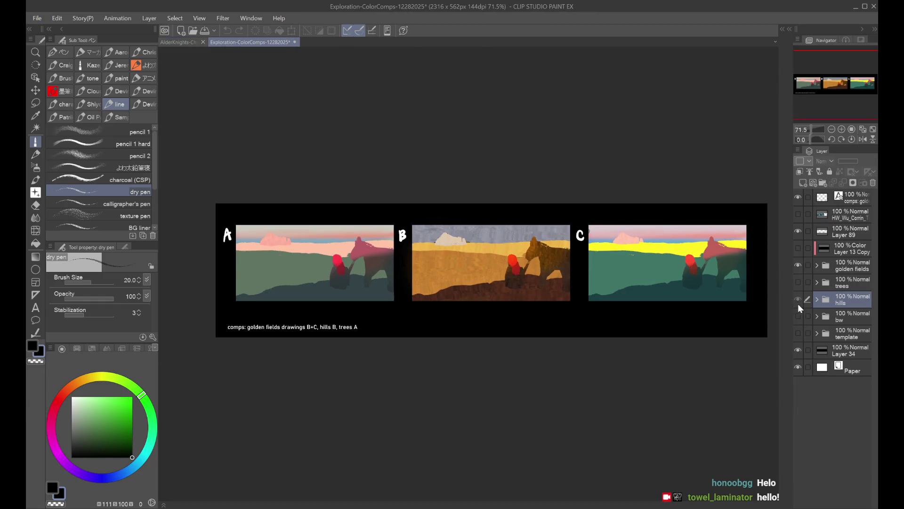
click(798, 265)
click(797, 299)
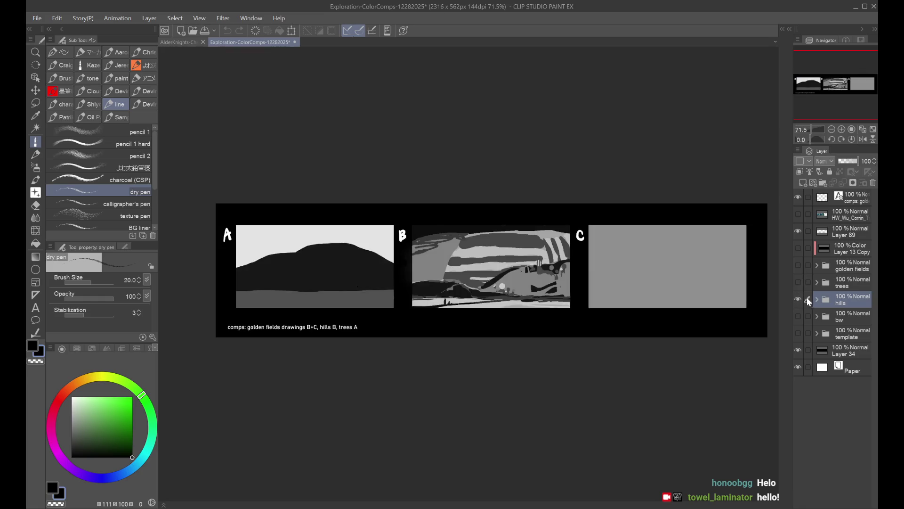
click(797, 299)
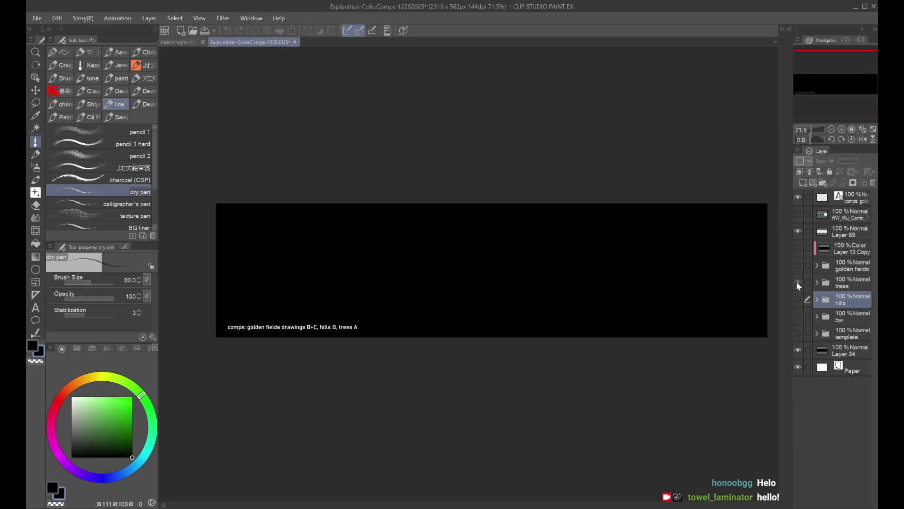
Compare the tree sketches, greyscale value comps and golden fields comps, ending with hills showing
click(797, 282)
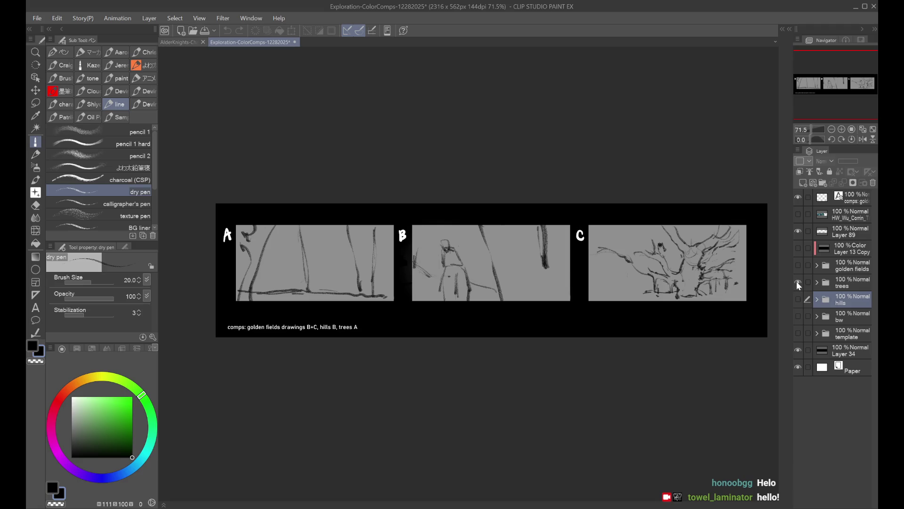
click(796, 282)
click(801, 317)
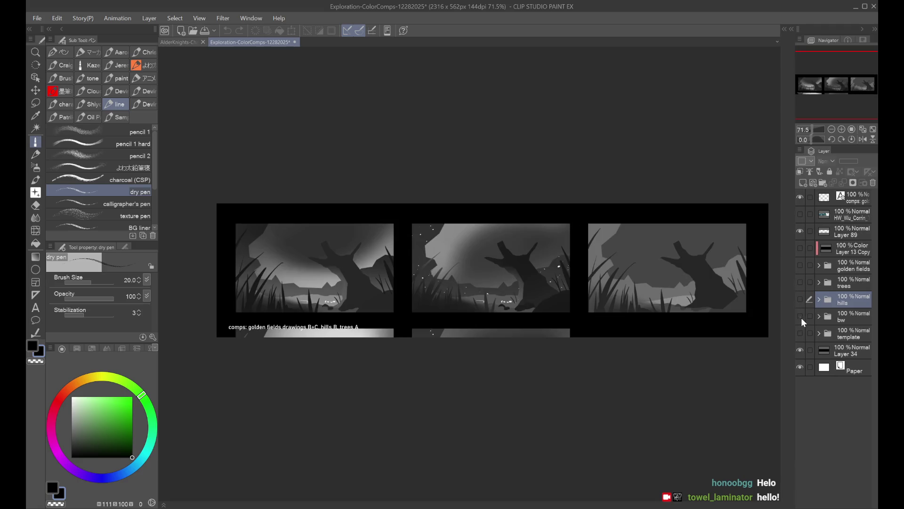
click(801, 318)
click(801, 265)
click(802, 265)
click(798, 282)
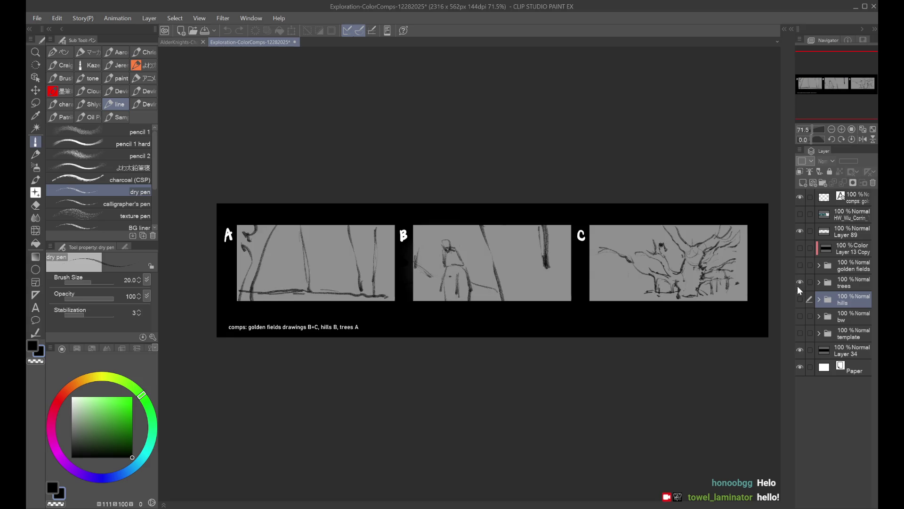
click(799, 282)
click(800, 299)
Switch panel B's hills to colour inside the hills folder, then hide the hills comps
click(819, 300)
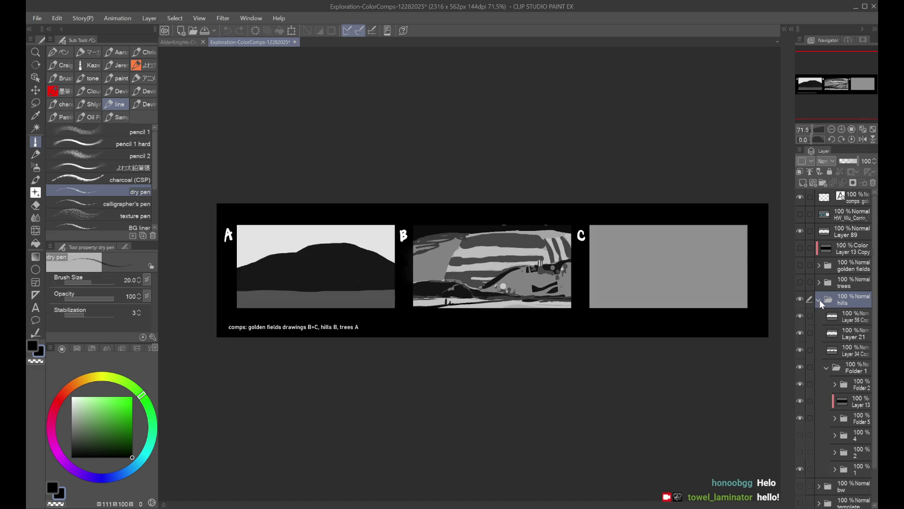
click(801, 399)
click(818, 299)
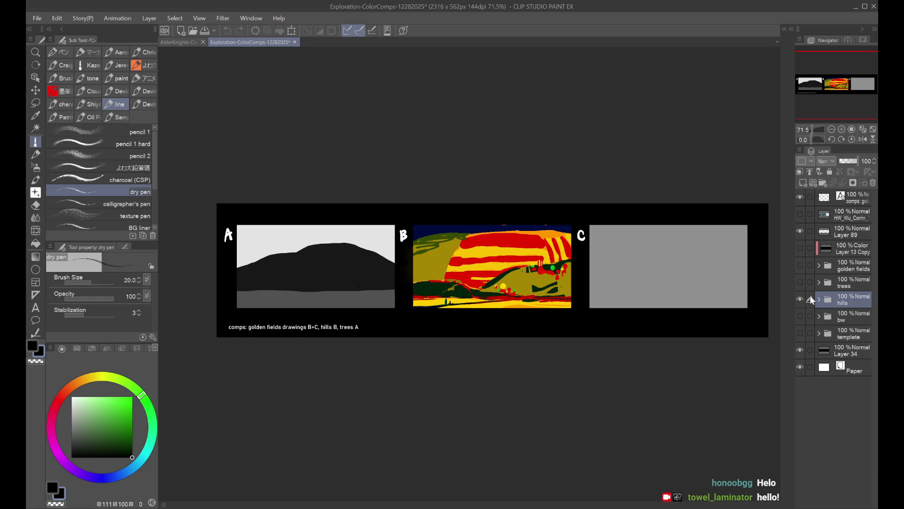
click(801, 297)
Review the tree sketches, hills colour comps and reference trees, then close the 12282025 file
click(798, 281)
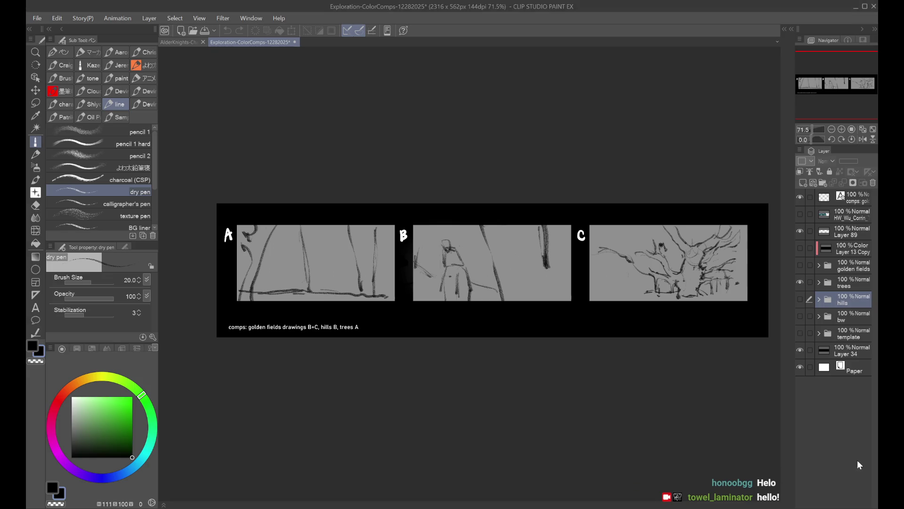
click(799, 282)
click(799, 264)
click(800, 264)
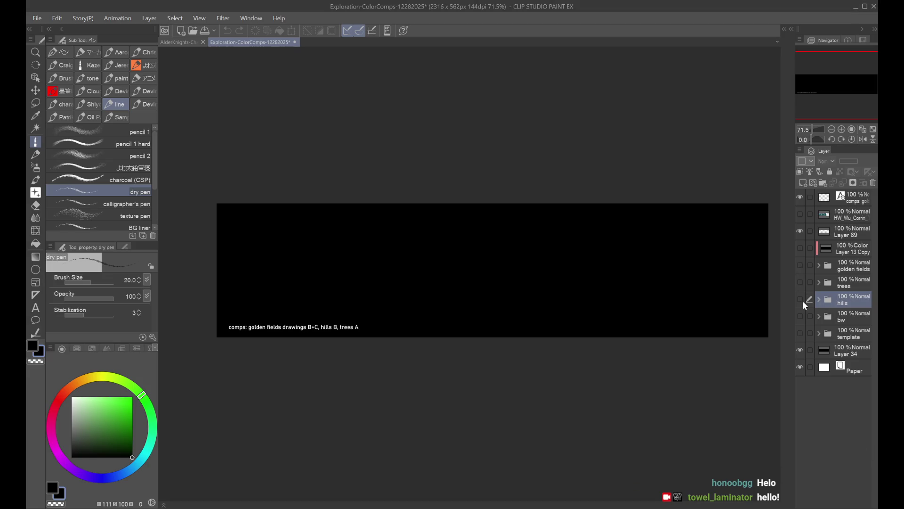
click(799, 299)
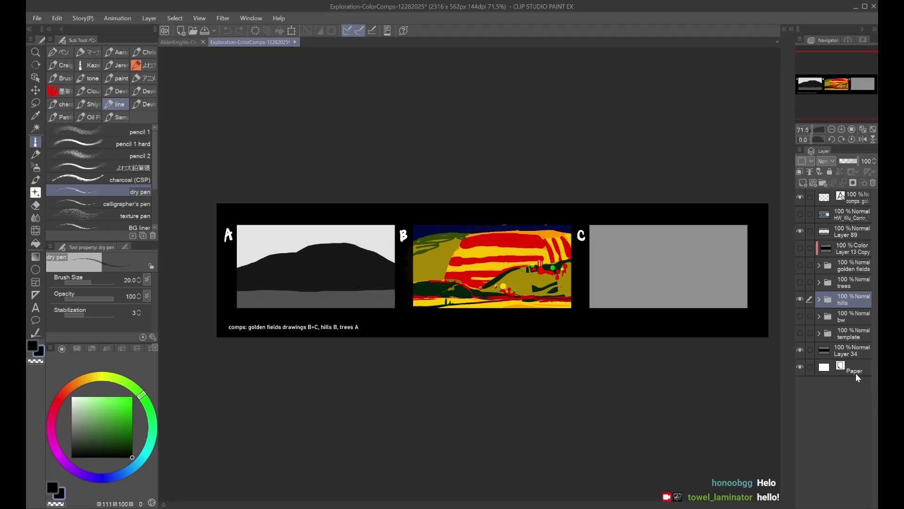
click(799, 299)
click(800, 214)
click(800, 214)
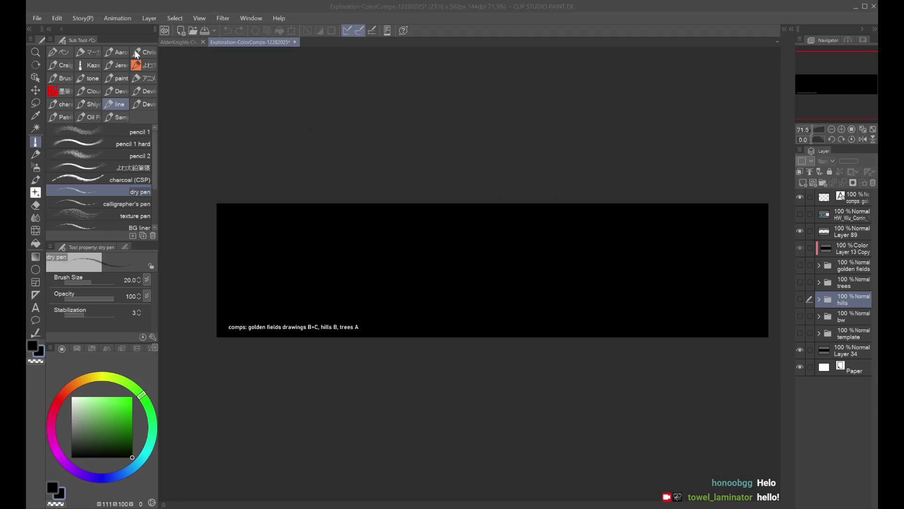
key(Return)
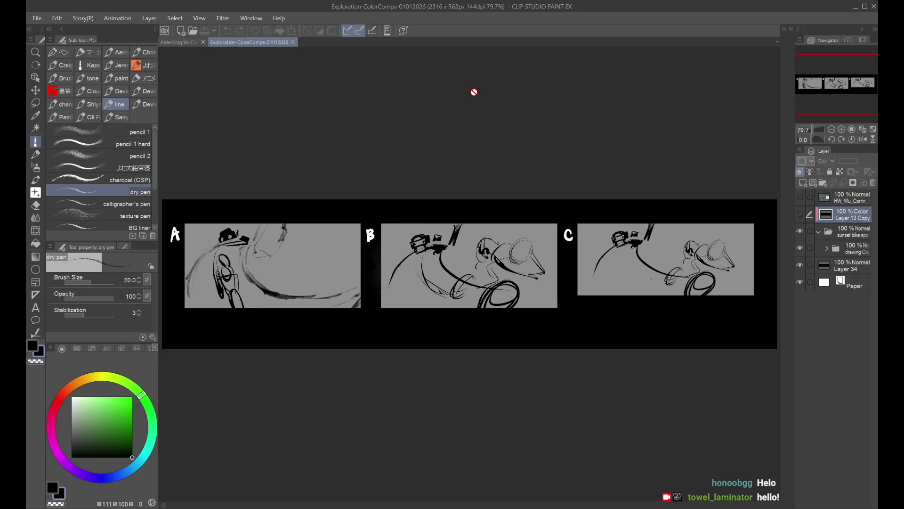
Scroll the 01012026 comps, then return to the Fiera expression sheet
scroll(469, 92, down, 1)
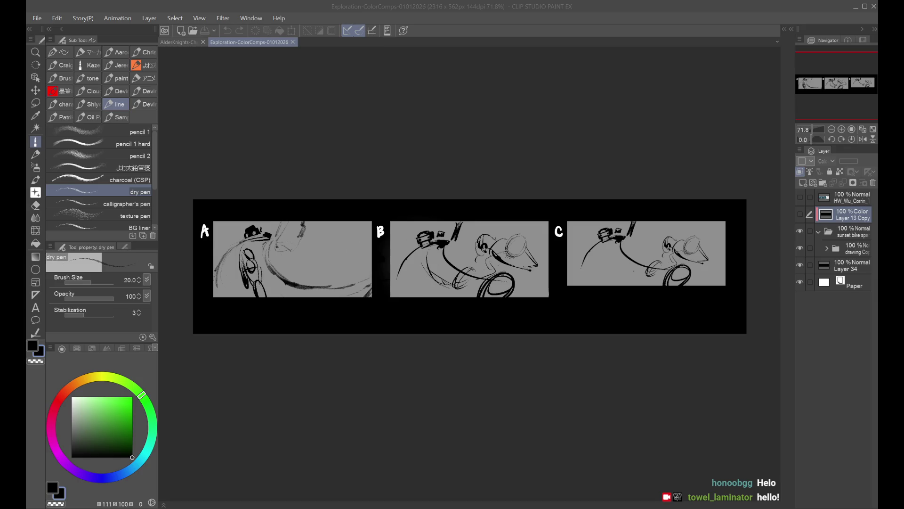
click(188, 42)
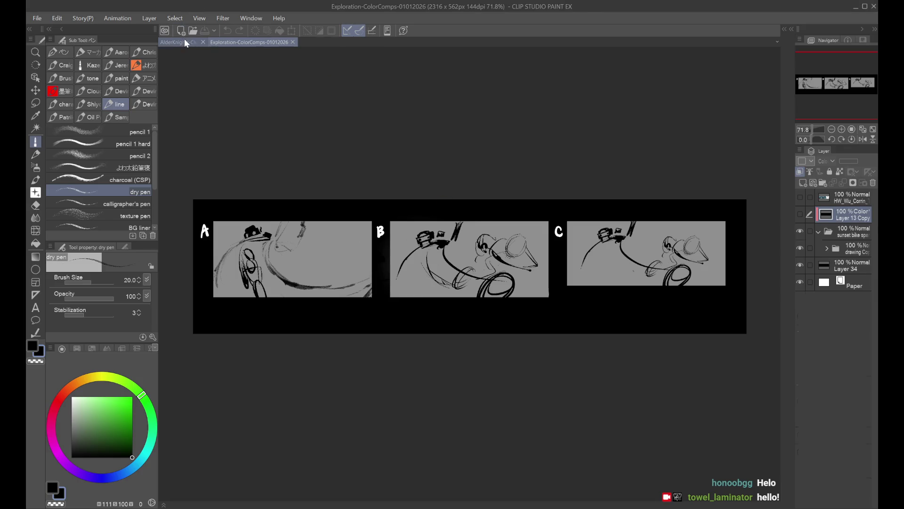
scroll(565, 183, up, 1)
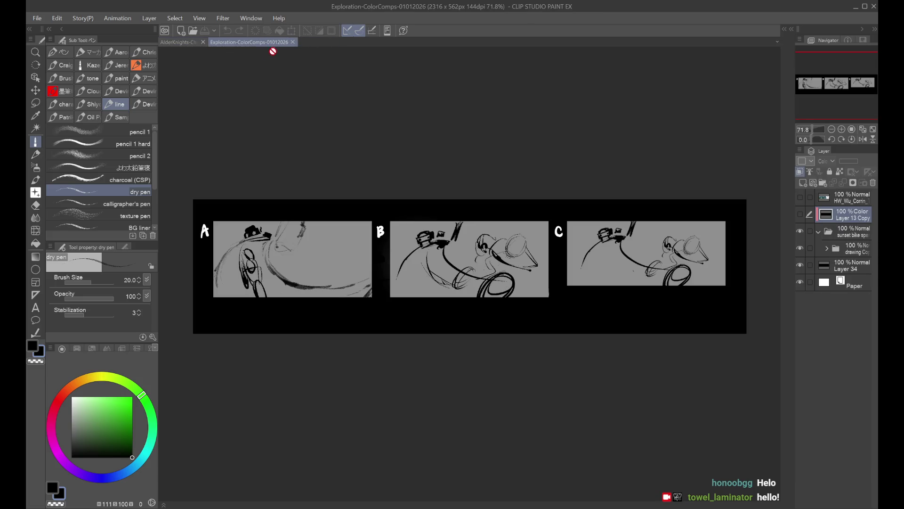
Close the expression sheet and 01012026 comps documents, then create a blank 4800 x 2700 canvas
click(308, 42)
click(203, 42)
click(245, 42)
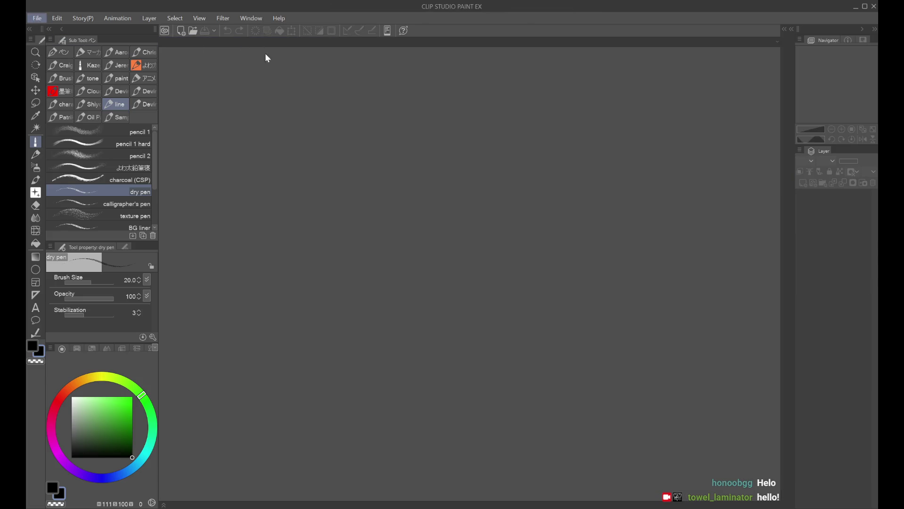
key(Return)
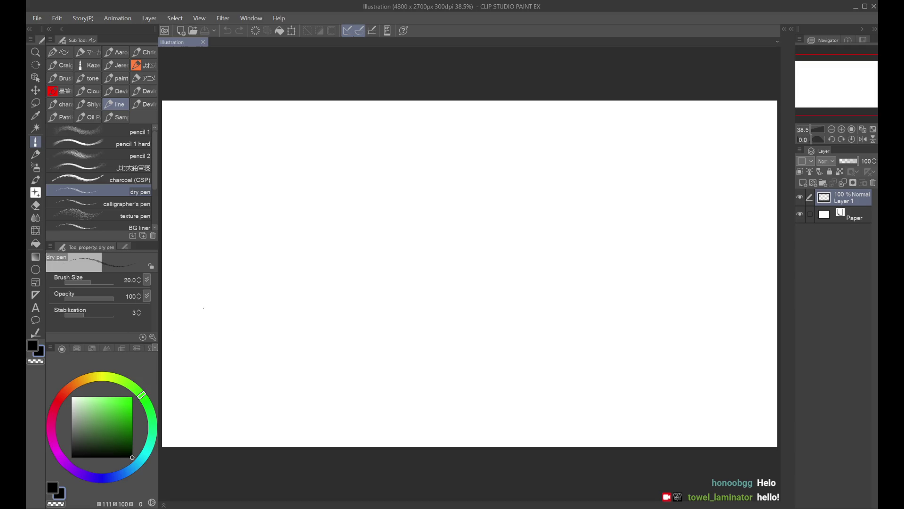
Raise the dry pen brush size to 64.4, checking it with trial strokes
drag(395, 224, 426, 296)
key(ctrl+z)
drag(93, 282, 97, 283)
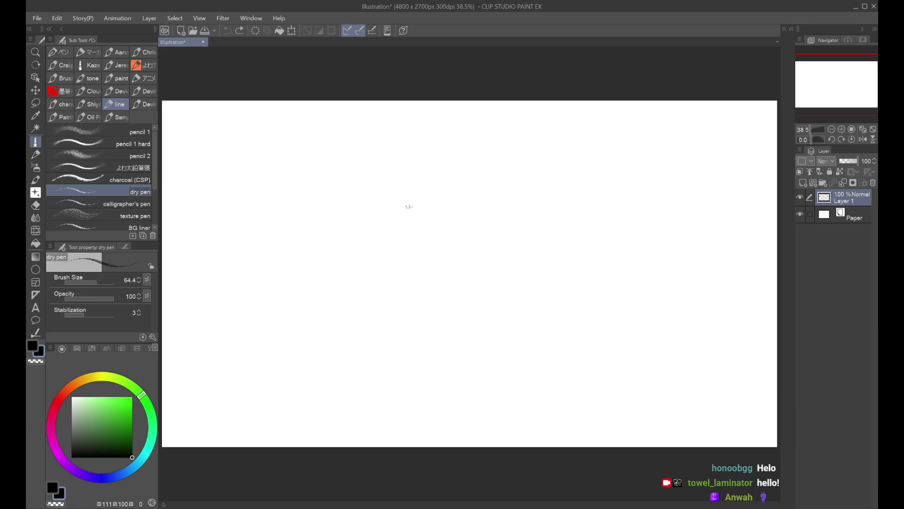
mouse_move(496, 219)
mouse_down()
mouse_move(511, 163)
mouse_move(596, 185)
mouse_up()
key(ctrl+z)
Draw the angled top corner of the head and its left edge running downward
drag(512, 163, 600, 188)
mouse_move(508, 166)
mouse_down()
mouse_move(481, 230)
mouse_move(487, 299)
mouse_up()
key(ctrl+z)
drag(482, 231, 492, 308)
drag(484, 257, 495, 317)
mouse_move(485, 285)
mouse_down()
mouse_move(493, 333)
mouse_move(534, 345)
mouse_up()
Rework the lower left edge strokes and darken the head's upper-left corner
key(ctrl+z)
key(ctrl+z)
drag(481, 254, 501, 325)
key(ctrl+z)
mouse_move(487, 278)
mouse_down()
mouse_move(495, 337)
mouse_move(533, 352)
mouse_up()
key(ctrl+z)
key(ctrl+z)
key(ctrl+z)
key(ctrl+z)
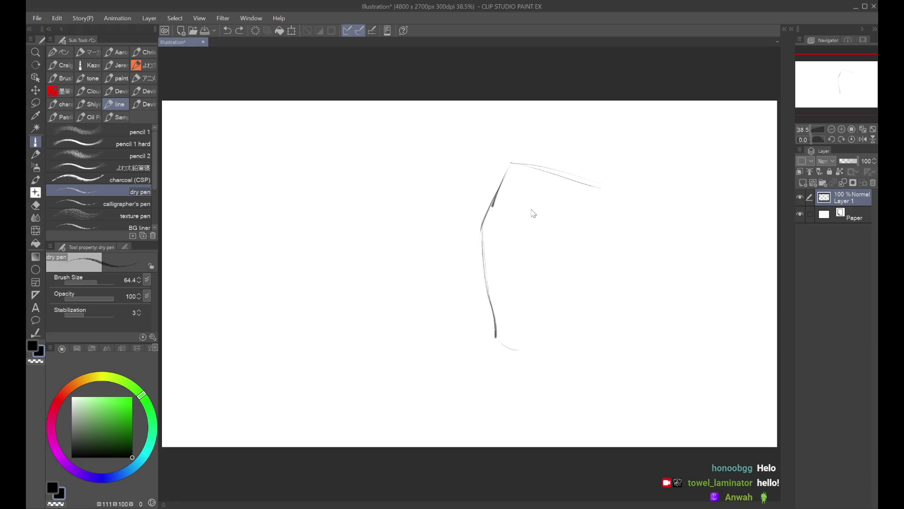
mouse_move(515, 164)
mouse_down()
mouse_move(482, 220)
mouse_move(515, 162)
mouse_up()
key(ctrl+z)
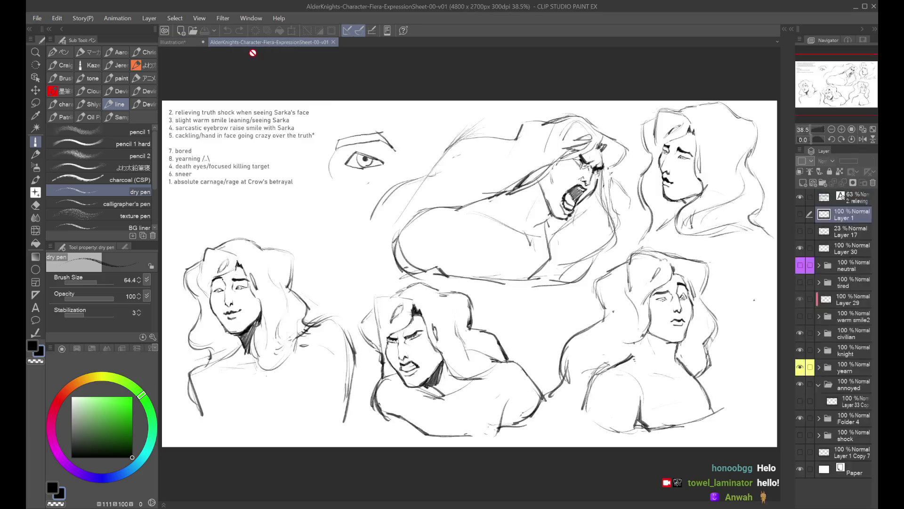
Dock the expression sheet above the illustration, then reposition and zoom it as a reference
drag(266, 41, 424, 141)
scroll(434, 146, down, 2)
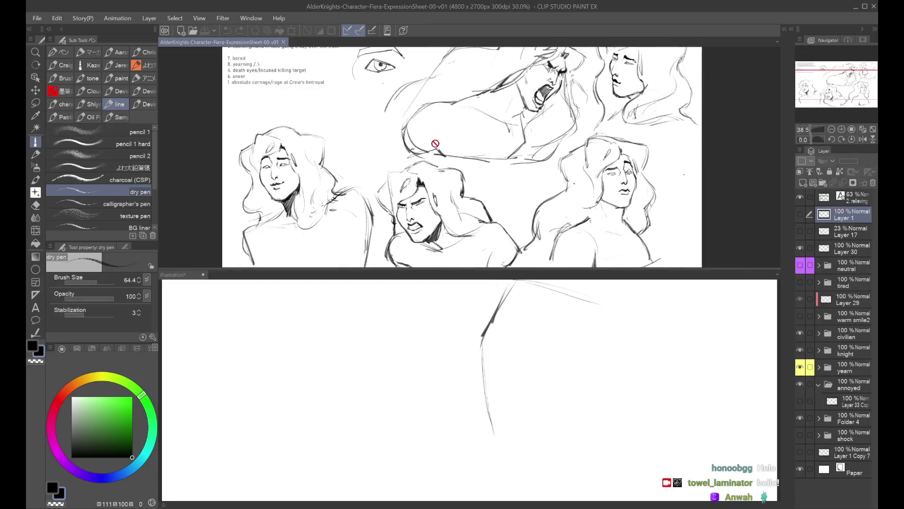
drag(696, 140, 672, 131)
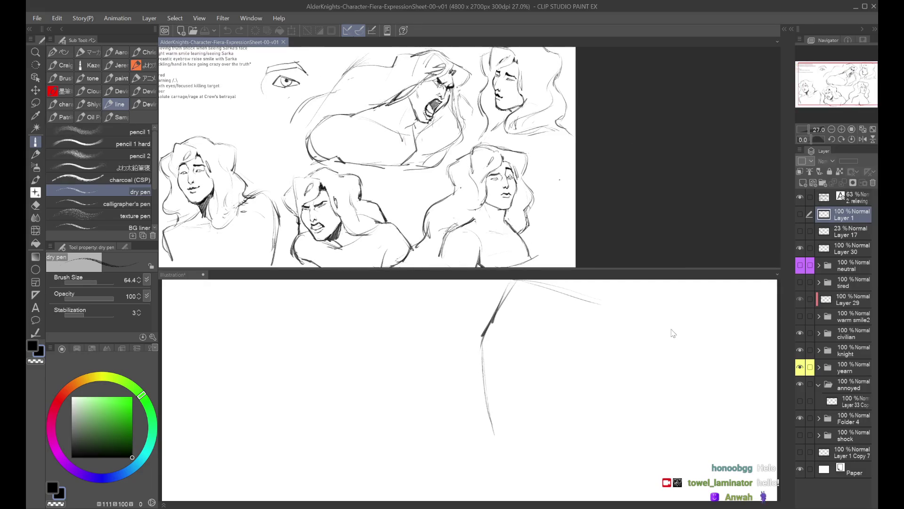
scroll(648, 317, down, 3)
scroll(617, 317, up, 2)
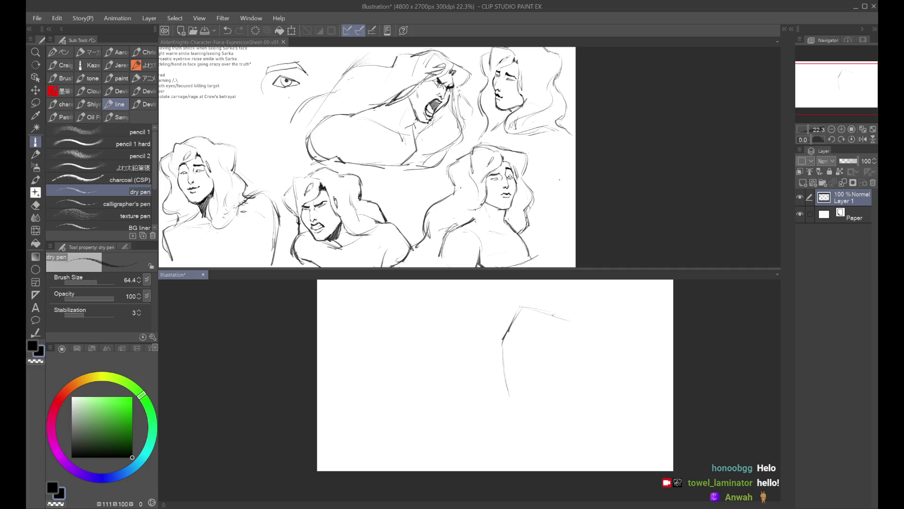
Sketch the face's center line, jaw curve and marks near the eye, retrying strokes
drag(573, 324, 573, 348)
mouse_move(505, 338)
mouse_down()
mouse_move(499, 357)
mouse_move(573, 358)
mouse_up()
key(ctrl+z)
key(ctrl+z)
mouse_move(509, 386)
mouse_down()
mouse_move(545, 399)
mouse_move(520, 396)
mouse_move(532, 386)
mouse_up()
key(ctrl+z)
key(ctrl+z)
drag(545, 351, 568, 364)
key(ctrl+z)
drag(508, 340, 547, 358)
key(ctrl+z)
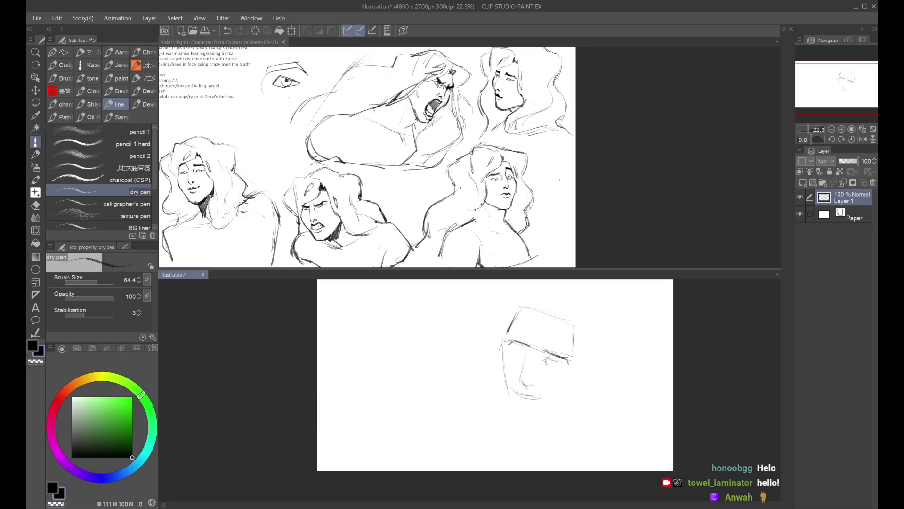
mouse_move(553, 364)
mouse_down()
mouse_move(560, 372)
mouse_move(521, 351)
mouse_move(518, 357)
mouse_up()
key(ctrl+z)
Flip the canvas to check proportions, then redraw the head outline, left jaw and chin
key(ctrl+z)
key(ctrl+z)
key(h)
key(h)
key(h)
mouse_move(363, 352)
mouse_down()
mouse_move(364, 321)
mouse_move(406, 311)
mouse_move(415, 317)
mouse_move(408, 312)
mouse_up()
key(ctrl+z)
key(ctrl+z)
drag(354, 322, 423, 312)
drag(363, 353, 375, 395)
key(h)
mouse_move(501, 362)
mouse_down()
mouse_move(514, 410)
mouse_move(541, 418)
mouse_move(534, 426)
mouse_up()
key(ctrl+z)
key(ctrl+z)
mouse_move(501, 382)
mouse_down()
mouse_move(517, 420)
mouse_move(513, 409)
mouse_up()
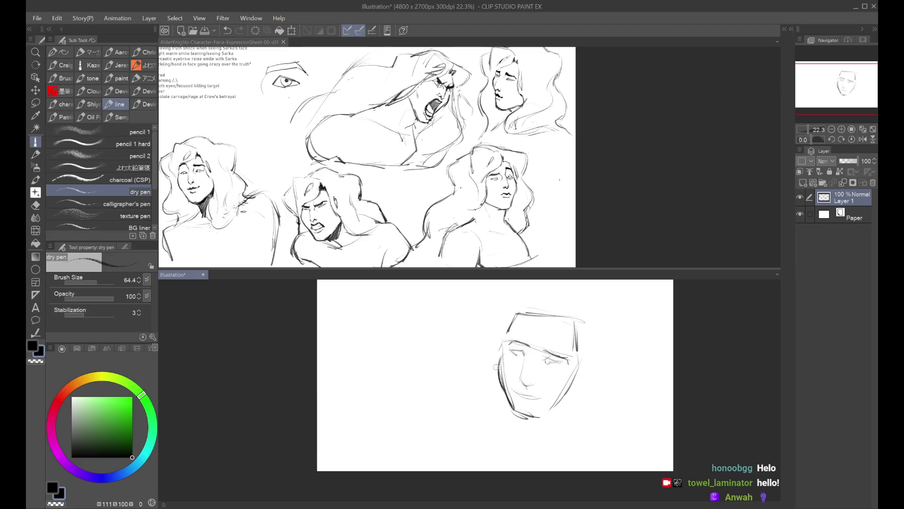
key(ctrl+z)
mouse_move(499, 372)
mouse_down()
mouse_move(511, 407)
mouse_move(533, 420)
mouse_move(574, 387)
mouse_up()
key(ctrl+z)
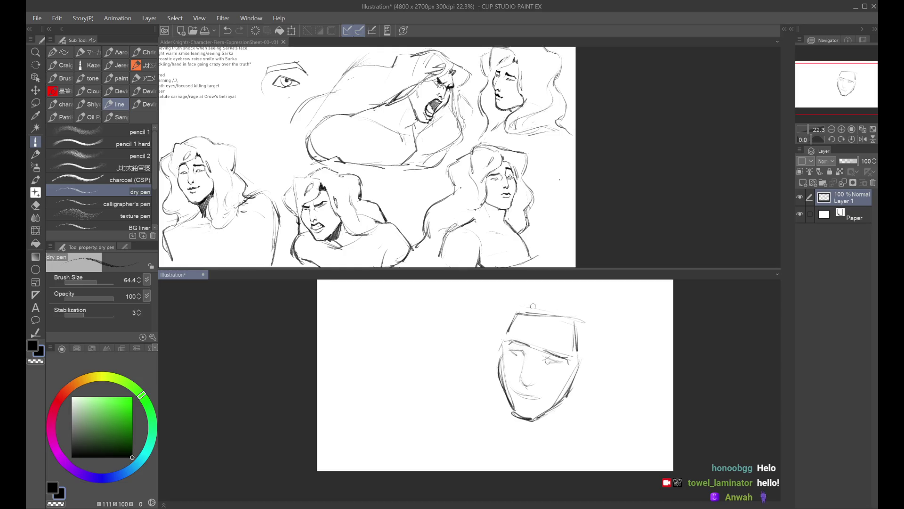
Draw a curved hair stroke over the head and long hair strokes down the right side
drag(514, 316, 581, 318)
key(ctrl+z)
key(ctrl+z)
drag(559, 305, 514, 336)
key(ctrl+z)
key(ctrl+z)
mouse_move(559, 315)
mouse_down()
mouse_move(514, 339)
mouse_move(558, 326)
mouse_move(560, 309)
mouse_move(552, 329)
mouse_move(564, 327)
mouse_move(561, 395)
mouse_move(570, 398)
mouse_up()
drag(580, 340, 575, 376)
drag(577, 337, 572, 385)
key(ctrl+z)
drag(580, 340, 575, 377)
drag(578, 357, 575, 373)
mouse_move(572, 386)
mouse_down()
mouse_move(565, 429)
mouse_move(578, 429)
mouse_up()
key(ctrl+z)
key(ctrl+z)
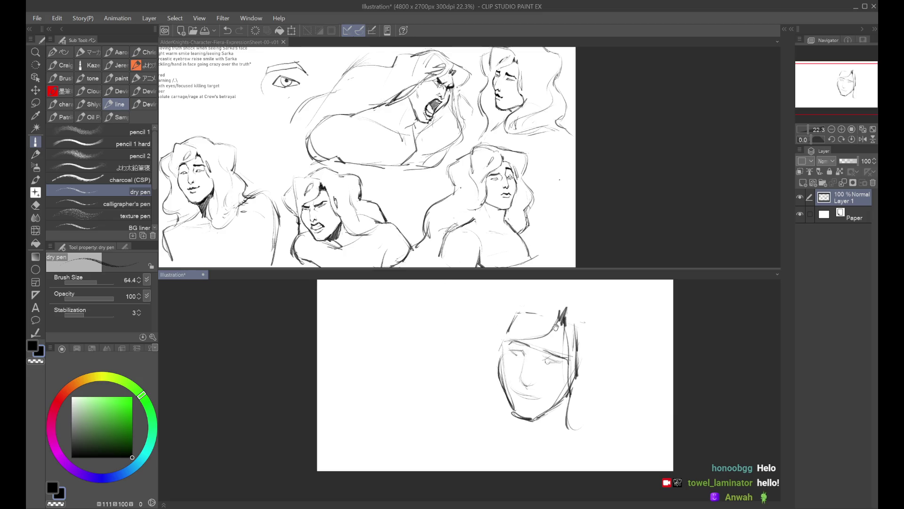
Sketch hair sweeping across the top of the head and curving down the right side
drag(459, 322, 441, 332)
mouse_move(549, 307)
mouse_down()
mouse_move(545, 322)
mouse_move(493, 336)
mouse_up()
key(ctrl+z)
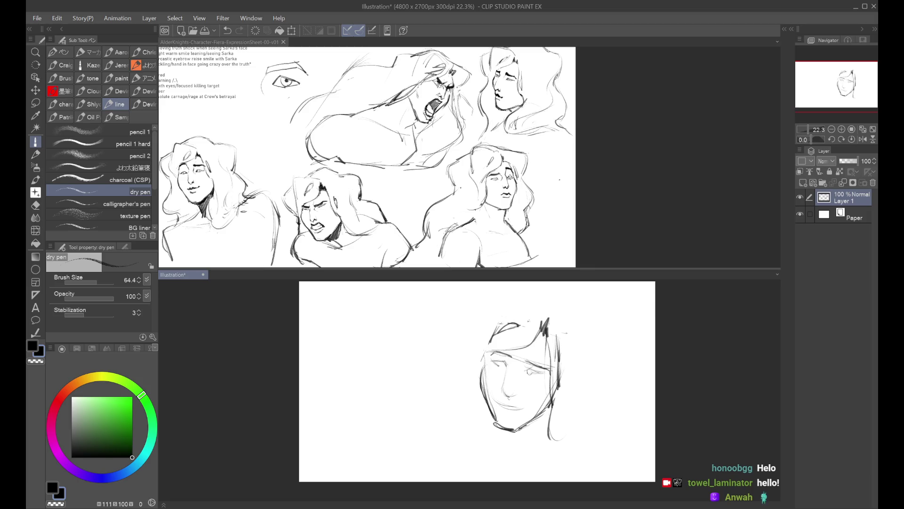
mouse_move(498, 293)
mouse_down()
mouse_move(537, 311)
mouse_move(479, 336)
mouse_move(477, 349)
mouse_up()
mouse_move(532, 313)
mouse_down()
mouse_move(483, 299)
mouse_move(551, 299)
mouse_move(574, 311)
mouse_up()
drag(513, 295, 588, 323)
key(ctrl+z)
key(ctrl+z)
mouse_move(518, 295)
mouse_down()
mouse_move(556, 292)
mouse_move(621, 351)
mouse_up()
key(ctrl+z)
drag(572, 310, 599, 362)
drag(607, 328, 594, 372)
key(ctrl+z)
Add hair curves down the lower left and extend the right-edge hair downward
mouse_move(464, 300)
mouse_down()
mouse_move(476, 300)
mouse_move(457, 325)
mouse_move(469, 380)
mouse_up()
key(ctrl+z)
key(ctrl+z)
drag(463, 347, 457, 369)
drag(466, 338, 446, 411)
drag(459, 365, 446, 423)
key(ctrl+z)
drag(595, 370, 612, 440)
key(ctrl+z)
drag(607, 354, 620, 422)
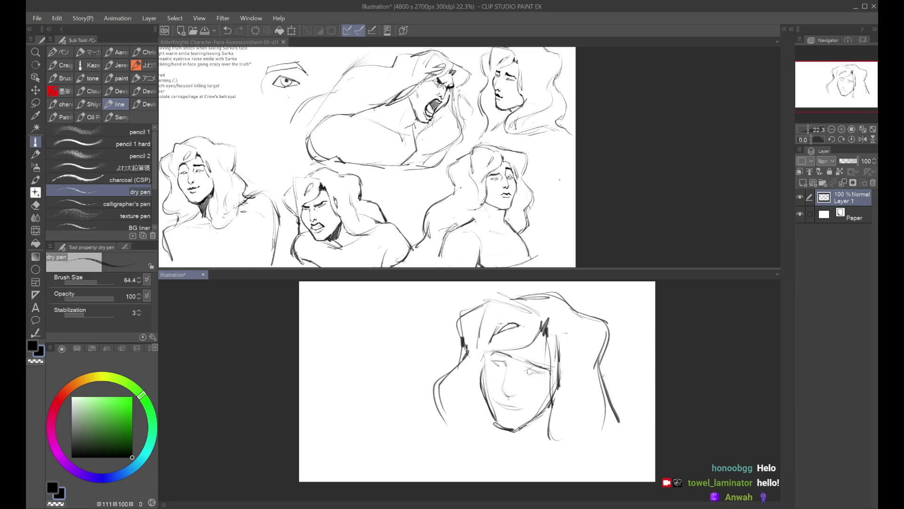
drag(620, 369, 644, 349)
scroll(612, 329, down, 2)
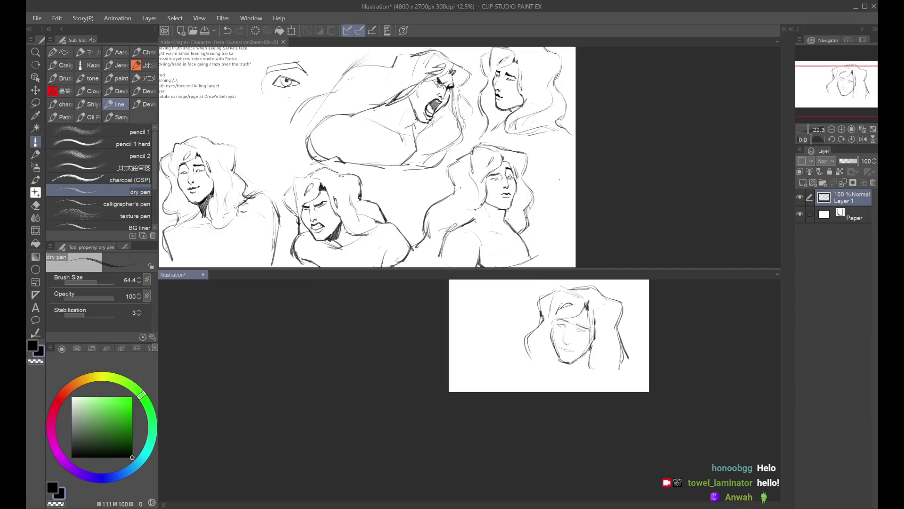
scroll(532, 392, up, 2)
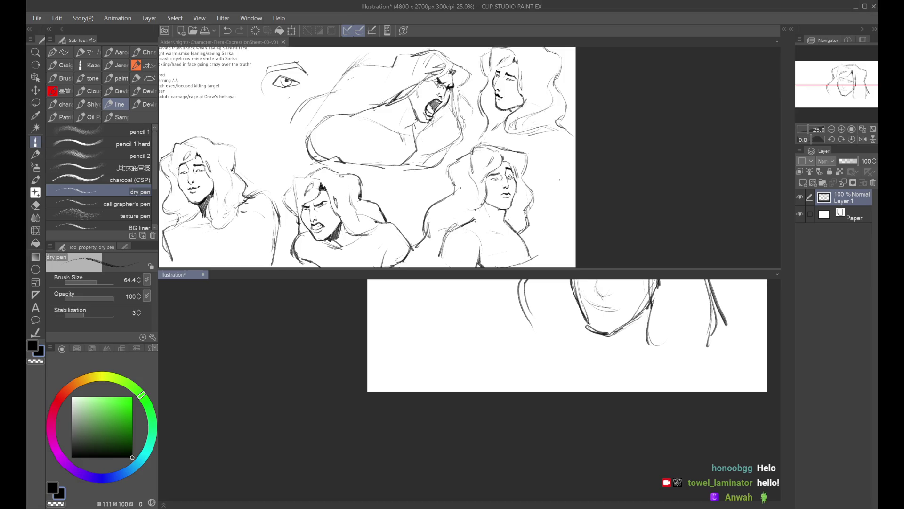
scroll(593, 424, down, 2)
scroll(594, 395, up, 3)
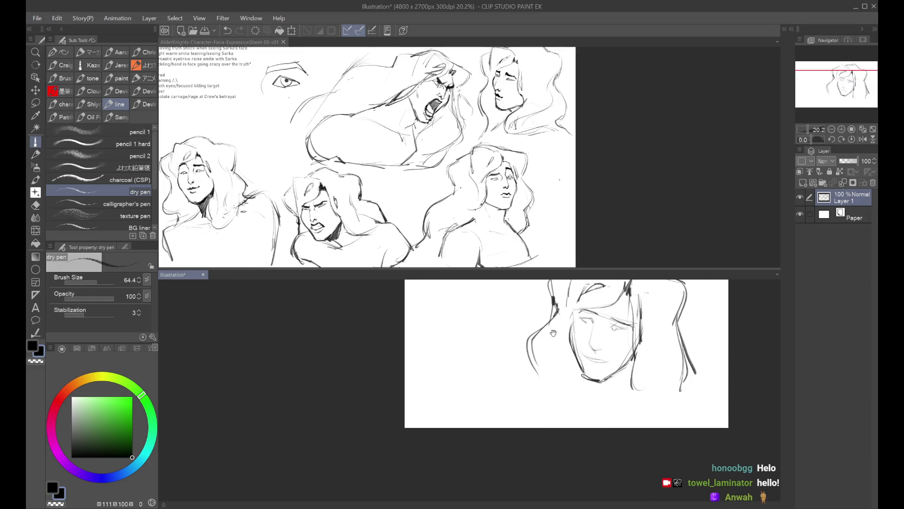
Retry a darker mouth line and refine the small strokes at the nose
scroll(594, 369, up, 1)
key(ctrl+z)
mouse_move(571, 390)
mouse_down()
mouse_move(607, 385)
mouse_move(596, 386)
mouse_up()
key(ctrl+z)
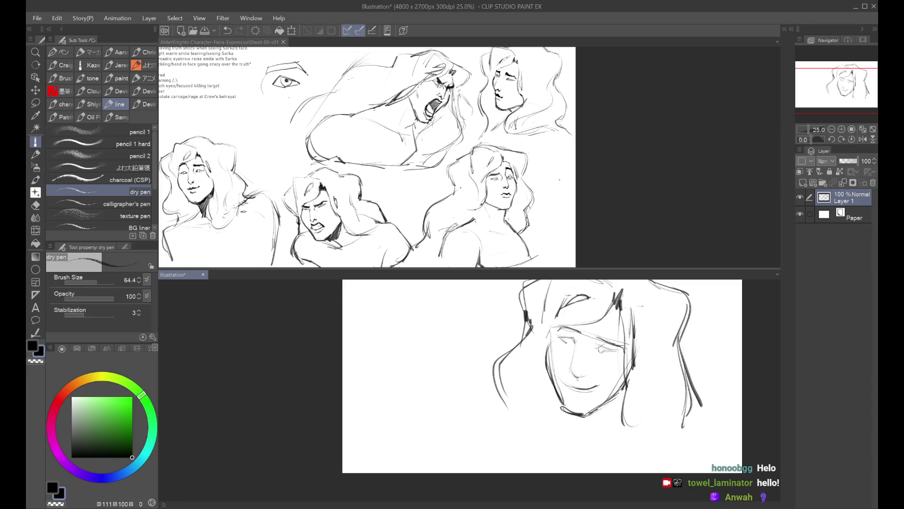
key(ctrl+z)
drag(573, 337, 576, 378)
key(ctrl+z)
key(ctrl+z)
key(ctrl+z)
drag(581, 371, 587, 373)
key(ctrl+z)
key(ctrl+y)
key(ctrl+z)
Darken the left eyebrow and the right eye's lashes
drag(561, 326, 580, 332)
key(ctrl+z)
drag(612, 345, 602, 350)
key(ctrl+z)
key(ctrl+z)
key(ctrl+z)
key(ctrl+z)
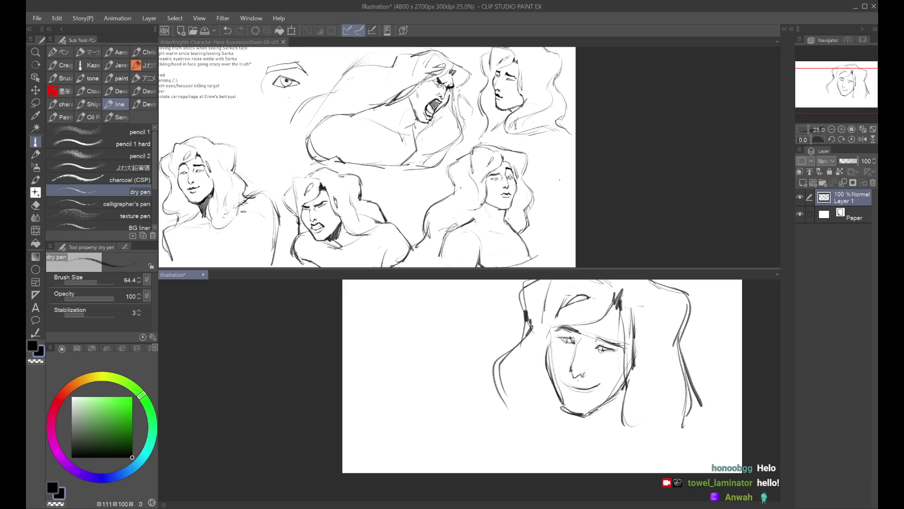
scroll(542, 376, down, 5)
scroll(541, 377, up, 5)
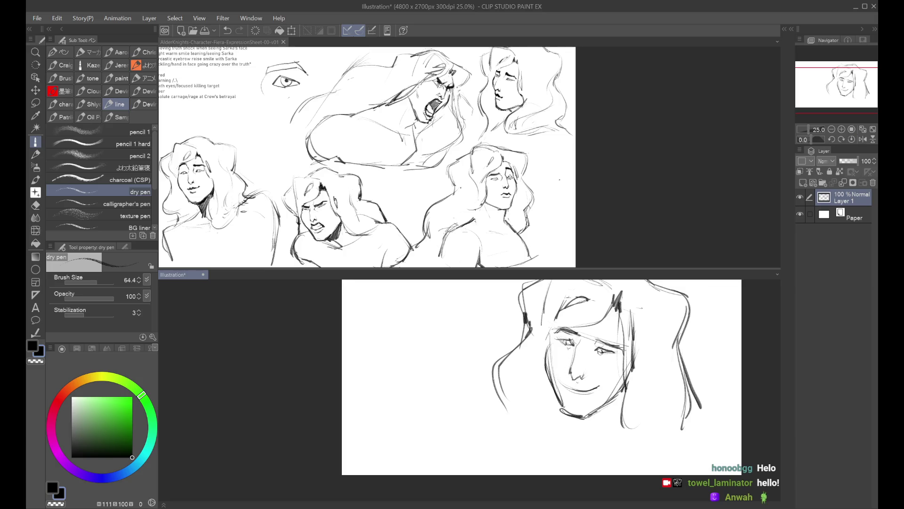
Darken the lower-left jawline and redraw a short, straight mouth line under the nose
mouse_move(544, 343)
mouse_down()
mouse_move(564, 327)
mouse_move(546, 353)
mouse_move(544, 373)
mouse_move(553, 377)
mouse_up()
key(ctrl+z)
key(ctrl+z)
key(ctrl+z)
key(ctrl+z)
drag(544, 363, 561, 407)
key(ctrl+z)
drag(595, 387, 566, 388)
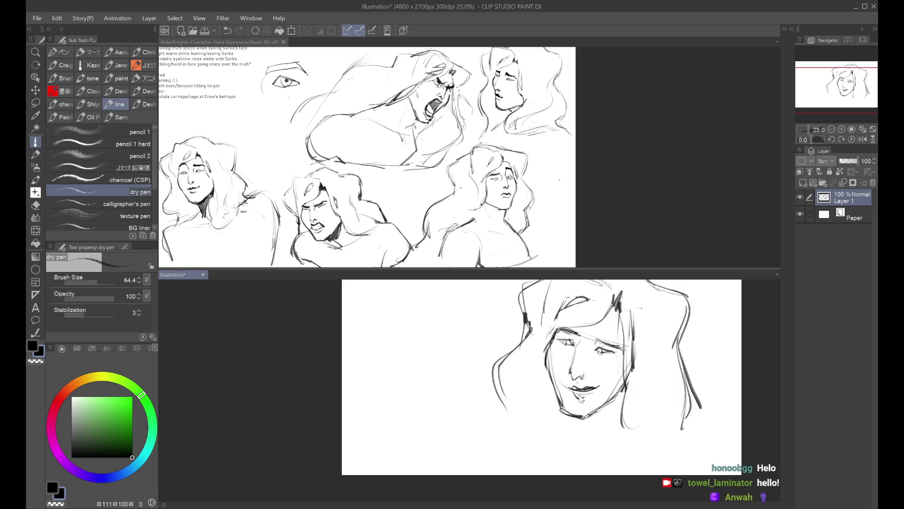
key(ctrl+z)
drag(599, 385, 577, 385)
scroll(593, 365, down, 1)
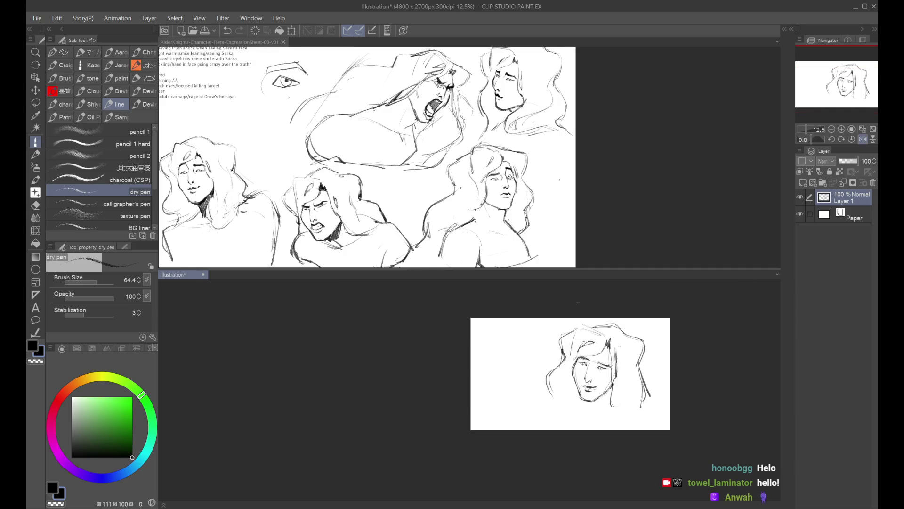
Scale up the whole face sketch with Ctrl+T, move it lower and confirm
scroll(619, 329, up, 1)
scroll(637, 351, down, 1)
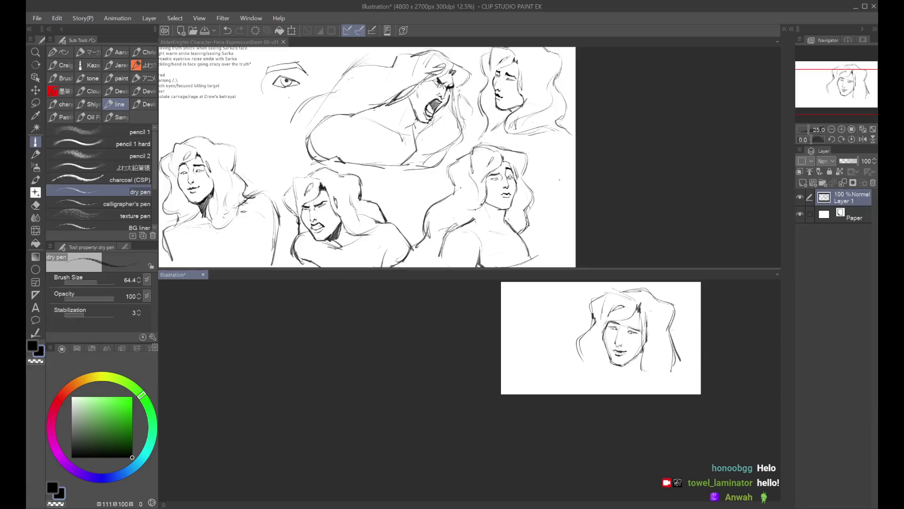
scroll(571, 334, up, 1)
key(ctrl+t)
drag(445, 283, 491, 354)
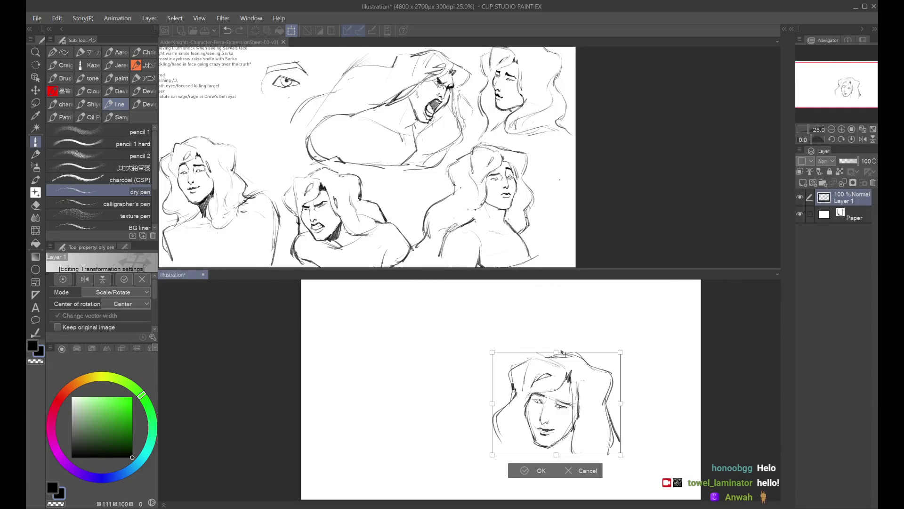
scroll(564, 355, down, 1)
scroll(564, 355, up, 1)
drag(564, 355, 580, 333)
drag(578, 386, 589, 415)
scroll(598, 369, down, 1)
scroll(599, 369, up, 1)
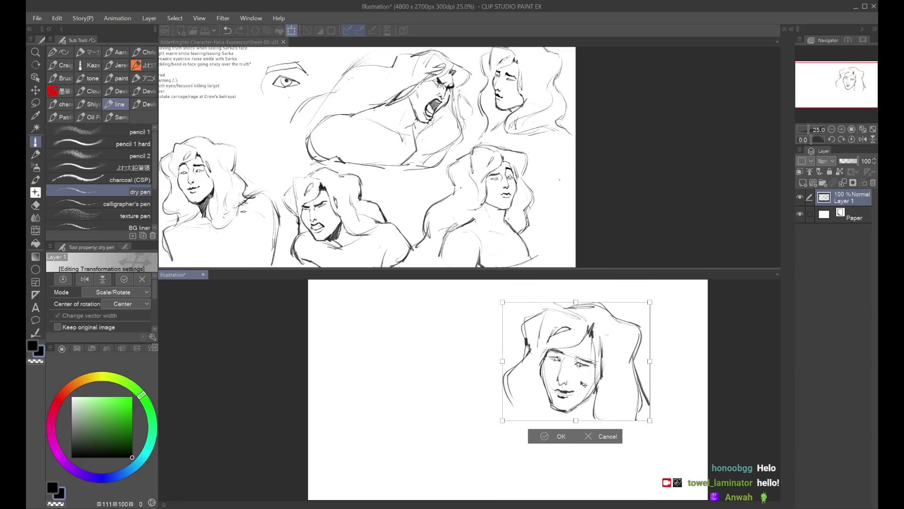
click(554, 443)
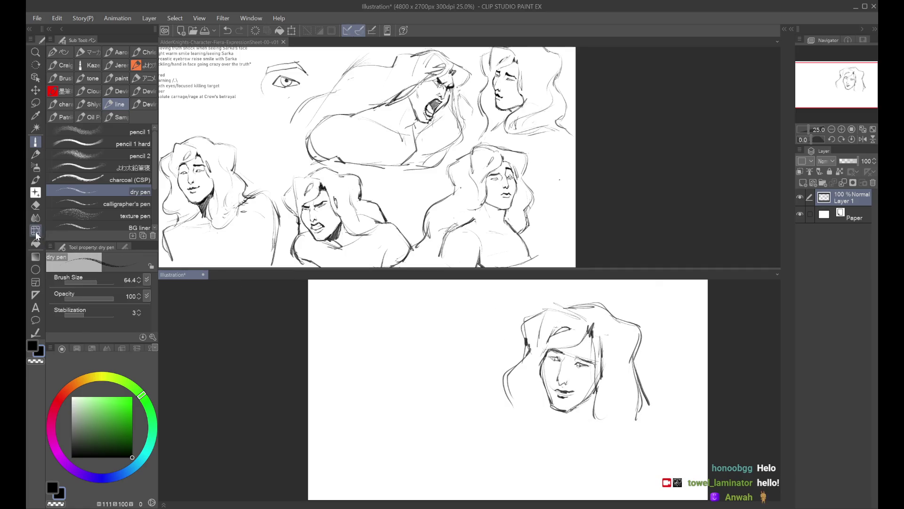
Subtly warp the mouth area with Liquify, adjusting its brush size and mode
click(36, 230)
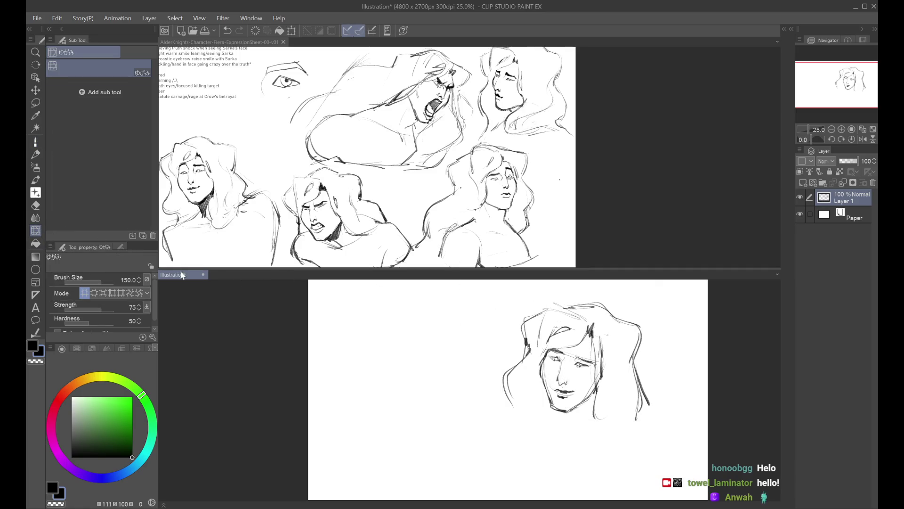
drag(553, 387, 561, 389)
key(bracketright)
key(bracketright)
key(bracketright)
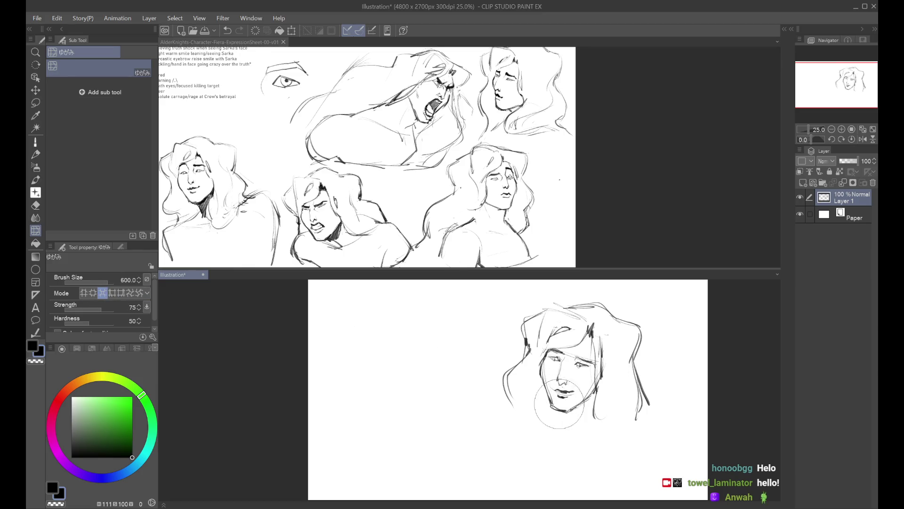
click(84, 292)
key(bracketright)
key(bracketright)
key(bracketright)
key(bracketleft)
key(bracketleft)
key(bracketleft)
key(bracketleft)
key(bracketleft)
key(bracketleft)
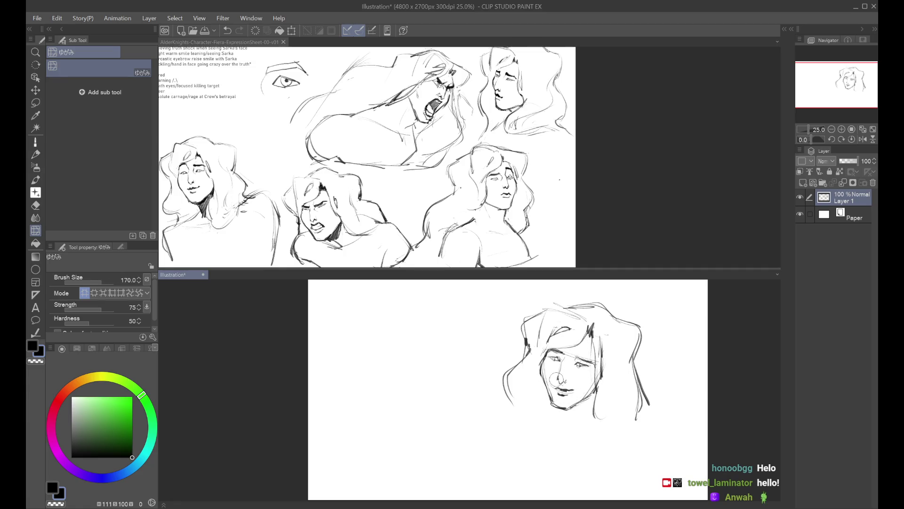
Mirror the canvas view and return to the dry pen for drawing
key(h)
click(40, 149)
key(ctrl+z)
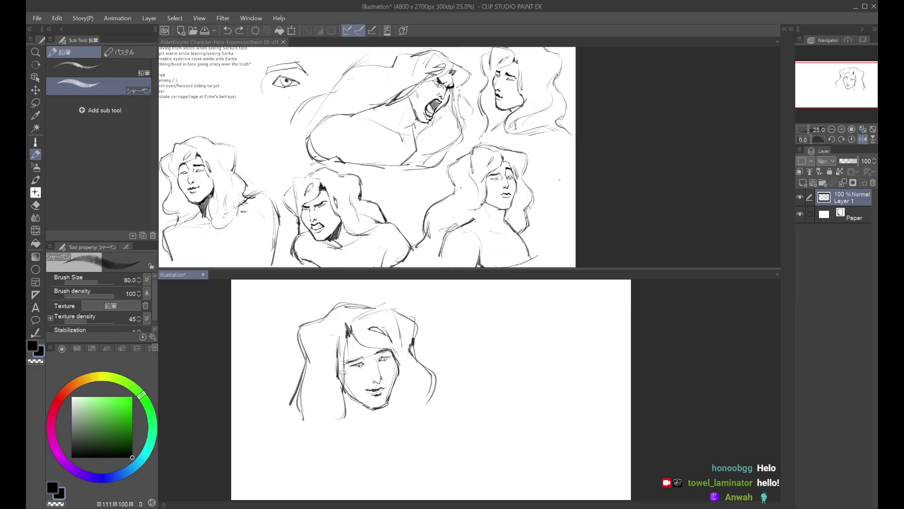
click(39, 142)
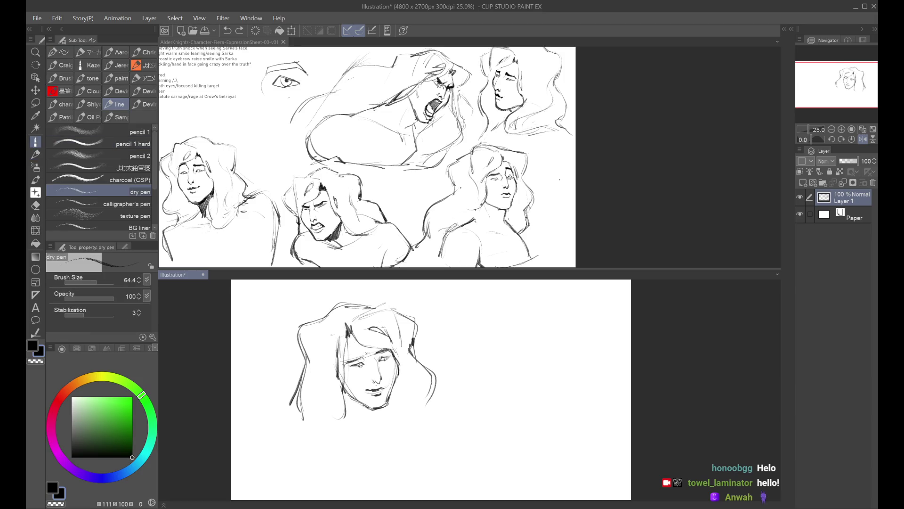
Redraw the right side of the face as a longer cheek line, mirroring the view to check
key(h)
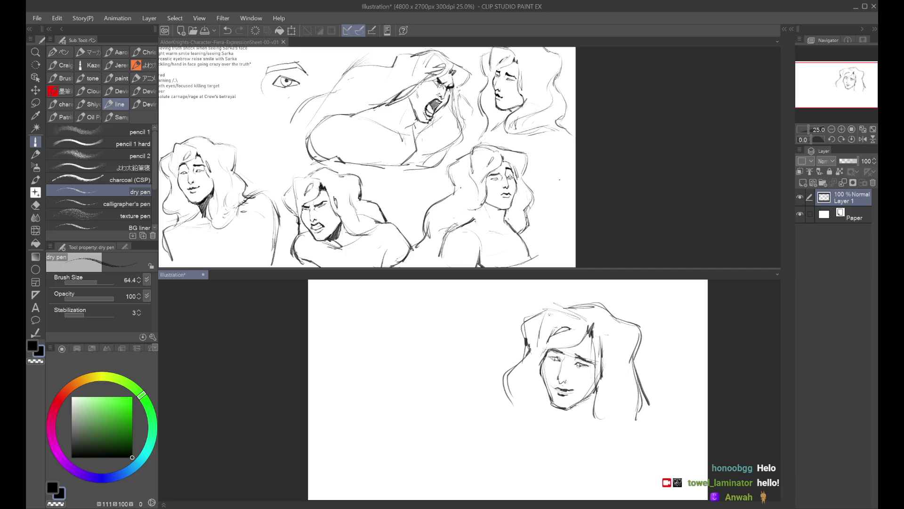
key(h)
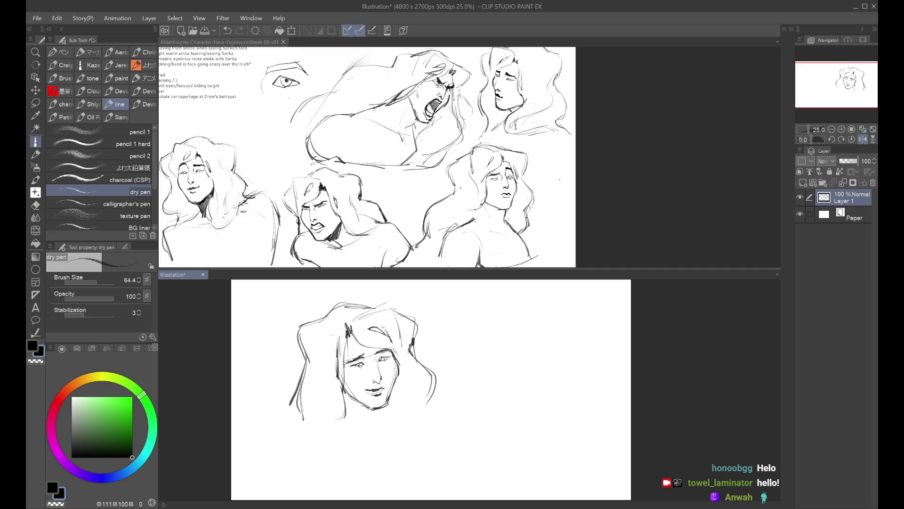
key(h)
drag(592, 341, 589, 394)
key(ctrl+z)
key(ctrl+z)
Try several left cheek lines and undo them, along with the small stroke near the nose
key(ctrl+z)
drag(591, 357, 593, 424)
key(ctrl+z)
drag(595, 390, 592, 427)
drag(546, 377, 542, 401)
key(ctrl+z)
drag(549, 354, 541, 382)
key(ctrl+z)
drag(549, 348, 547, 357)
key(ctrl+z)
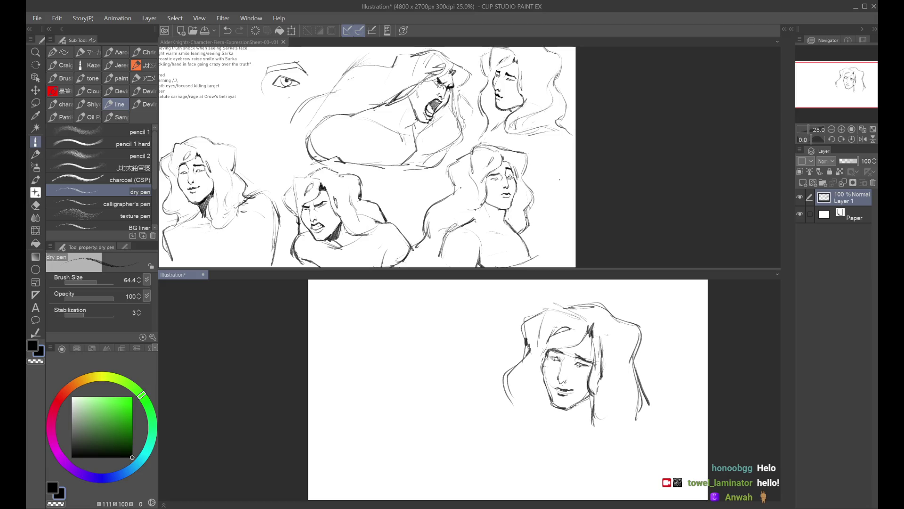
key(ctrl+z)
drag(543, 361, 540, 381)
key(ctrl+z)
mouse_move(541, 367)
mouse_down()
mouse_move(542, 392)
mouse_move(542, 366)
mouse_move(542, 383)
mouse_move(571, 355)
mouse_move(562, 368)
mouse_up()
key(ctrl+z)
key(ctrl+z)
key(ctrl+z)
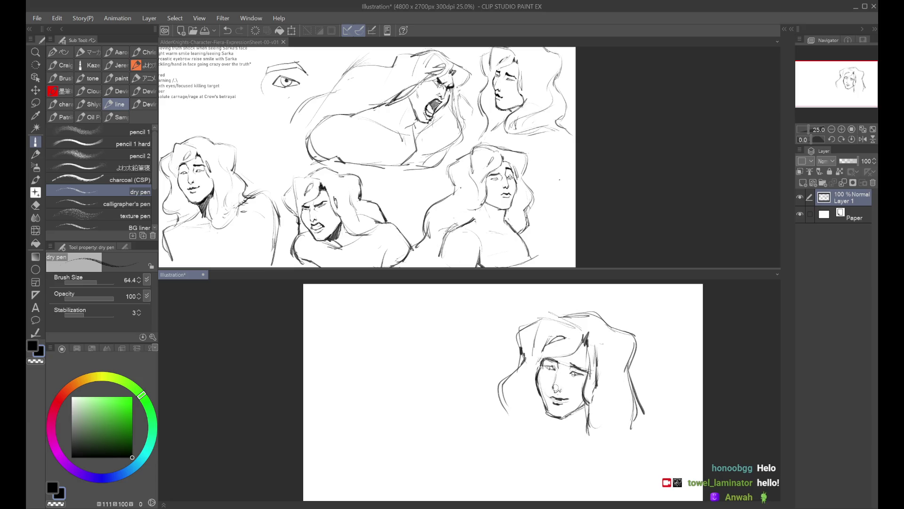
key(ctrl+z)
Remove the stray strokes near the mouth, flipping the view back and forth to compare
key(h)
key(h)
key(h)
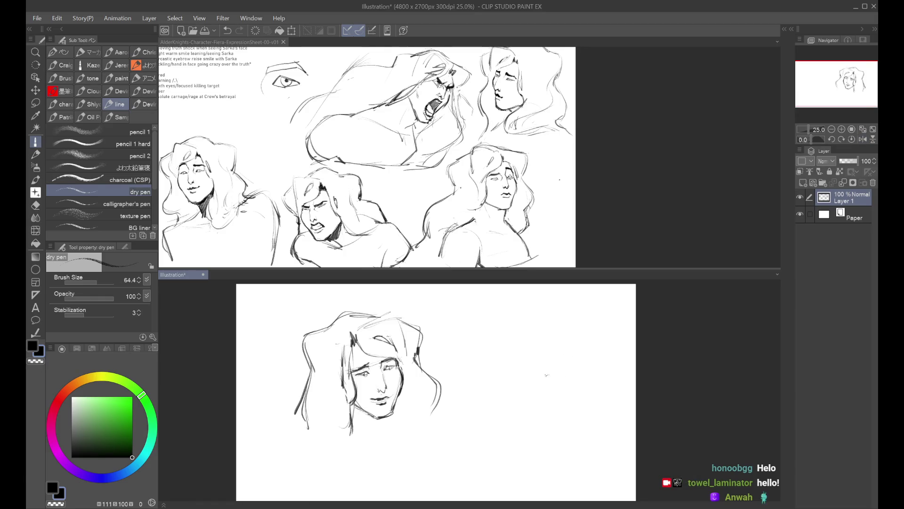
key(h)
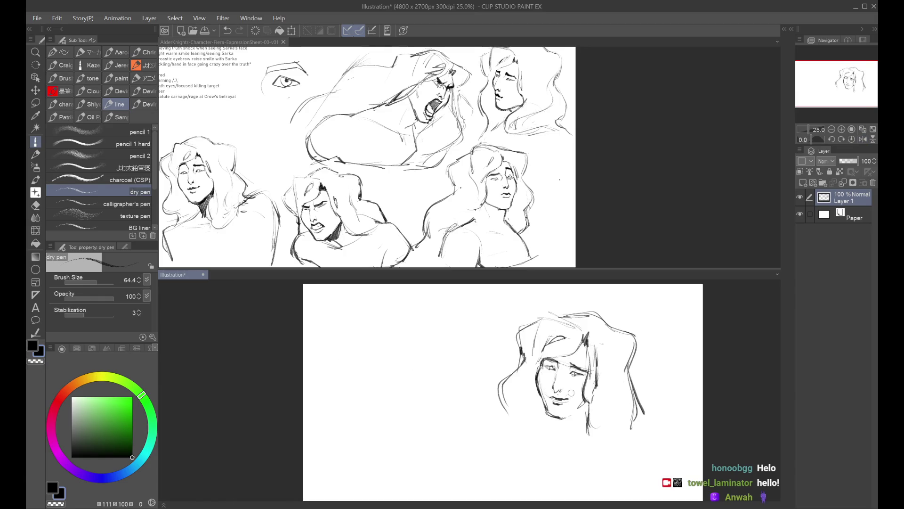
key(h)
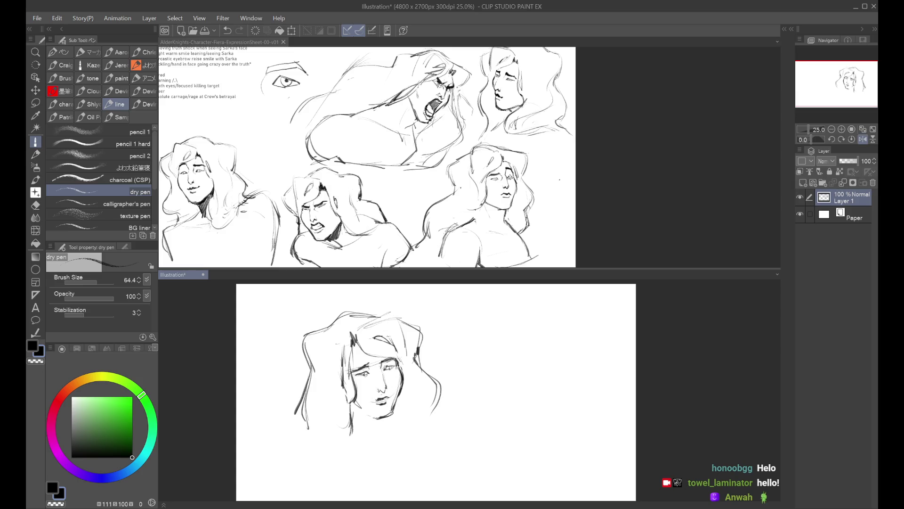
key(ctrl+z)
key(h)
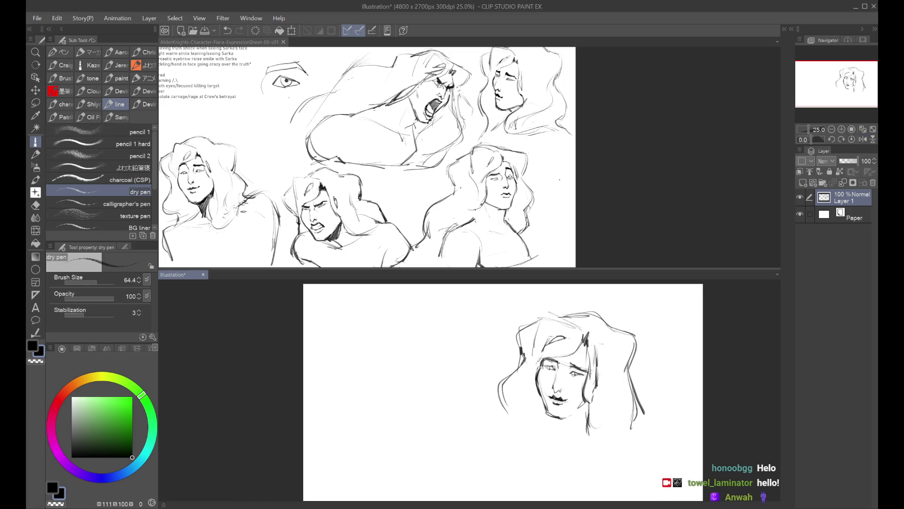
key(ctrl+z)
key(h)
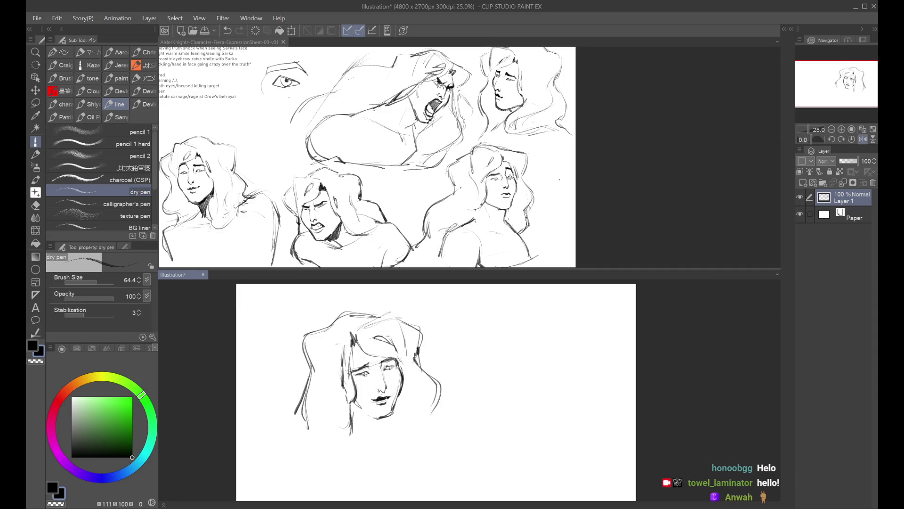
key(h)
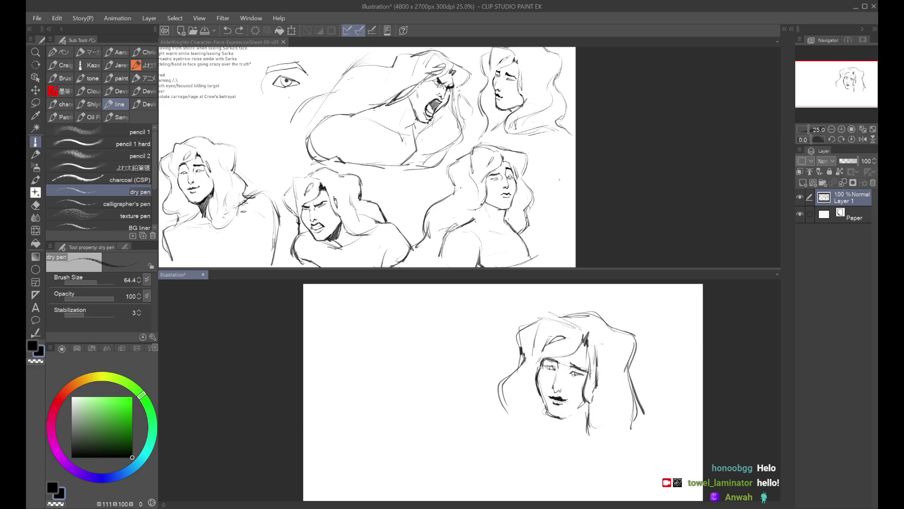
Try new jawline and chin strokes at lower left, checking them in the mirrored view
mouse_move(560, 416)
mouse_down()
mouse_move(545, 403)
mouse_move(562, 419)
mouse_move(589, 402)
mouse_up()
key(h)
key(ctrl+z)
key(ctrl+z)
mouse_move(359, 410)
mouse_down()
mouse_move(387, 415)
mouse_move(374, 419)
mouse_up()
key(ctrl+z)
key(ctrl+z)
Sketch trial hair strokes on the left, then frame the head and start Free Transform
key(ctrl+z)
key(ctrl+z)
key(ctrl+z)
key(ctrl+z)
key(h)
mouse_move(578, 408)
mouse_down()
mouse_move(557, 416)
mouse_move(570, 414)
mouse_up()
key(ctrl+z)
key(ctrl+z)
key(h)
key(h)
key(ctrl+z)
scroll(503, 391, down, 1)
mouse_move(539, 333)
mouse_down()
mouse_move(502, 368)
mouse_move(475, 412)
mouse_up()
key(ctrl+z)
key(ctrl+z)
drag(536, 363, 488, 415)
drag(557, 391, 552, 399)
key(ctrl+z)
key(ctrl+z)
drag(537, 361, 476, 395)
key(ctrl+z)
key(ctrl+z)
drag(542, 354, 486, 380)
key(ctrl+z)
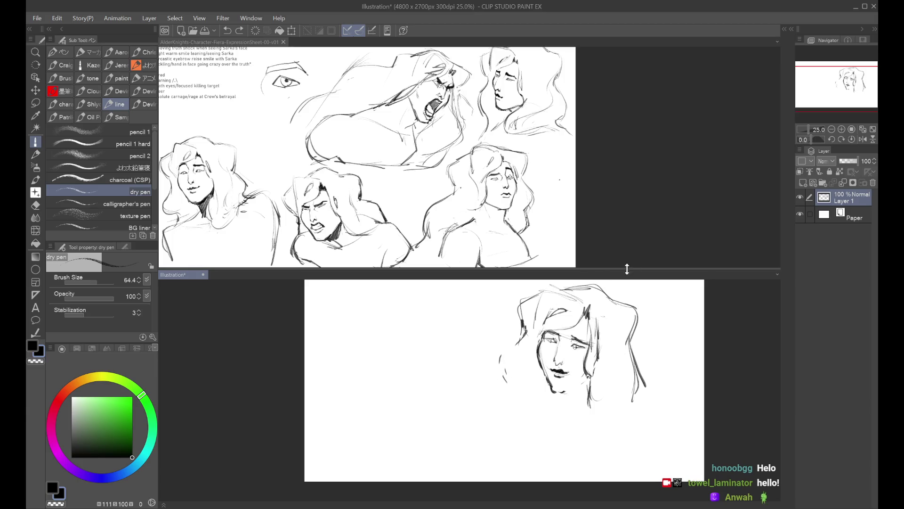
drag(647, 352, 613, 360)
key(ctrl+t)
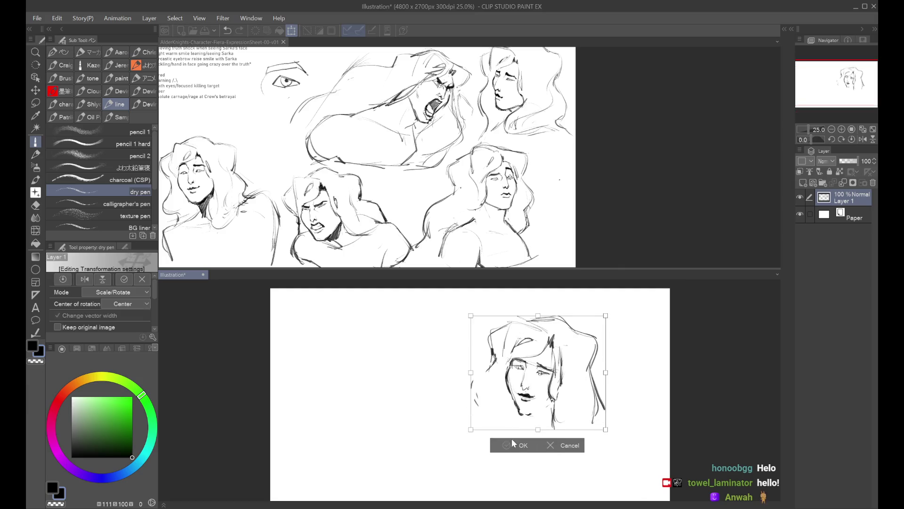
Confirm the transform, add a new layer, and sketch trial arcs left of the face
click(514, 442)
drag(761, 274, 782, 264)
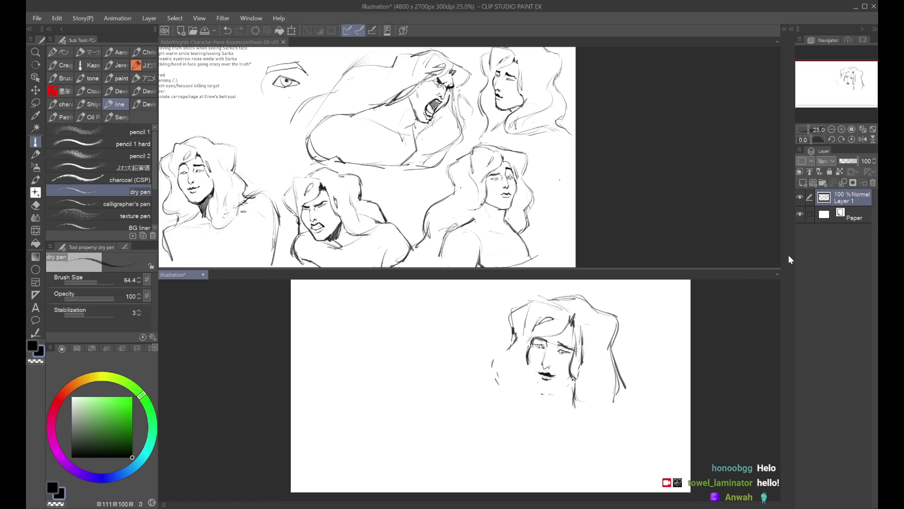
click(803, 185)
mouse_move(471, 332)
mouse_down()
mouse_move(439, 383)
mouse_move(440, 419)
mouse_up()
key(ctrl+z)
key(ctrl+z)
mouse_move(448, 353)
mouse_down()
mouse_move(434, 423)
mouse_move(452, 349)
mouse_move(474, 358)
mouse_up()
key(ctrl+z)
key(ctrl+z)
mouse_move(415, 392)
mouse_down()
mouse_move(485, 365)
mouse_move(421, 413)
mouse_up()
drag(475, 350, 495, 395)
key(ctrl+z)
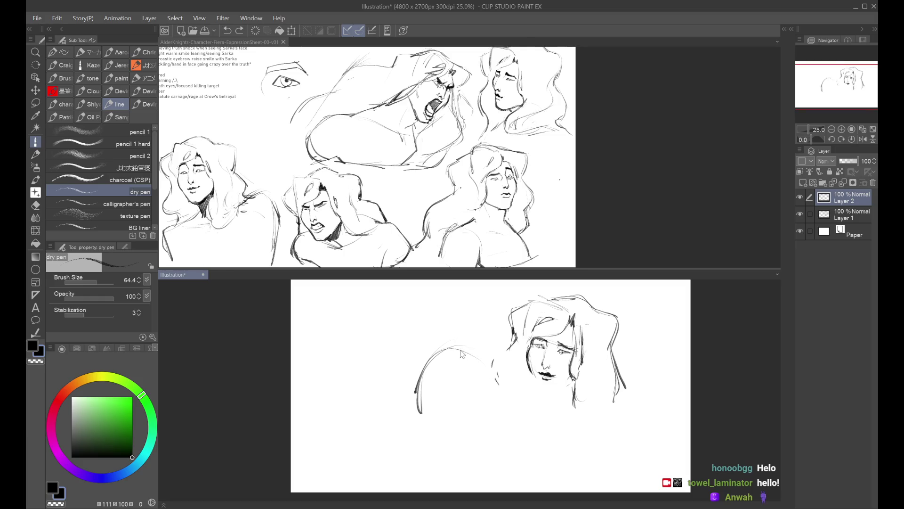
drag(430, 368, 425, 416)
key(ctrl+z)
key(ctrl+z)
key(ctrl+z)
Scale the head sketch down evenly about its centre and confirm the resize
key(ctrl+t)
drag(558, 407, 558, 400)
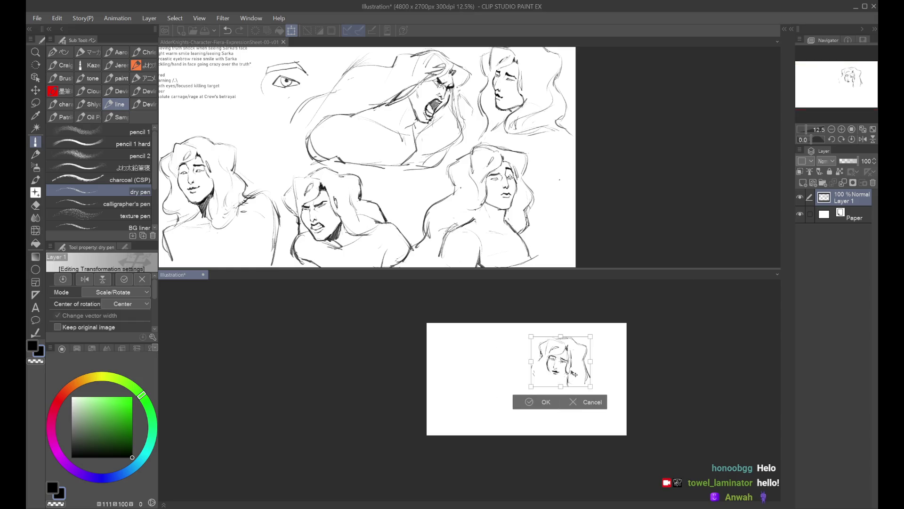
key(Return)
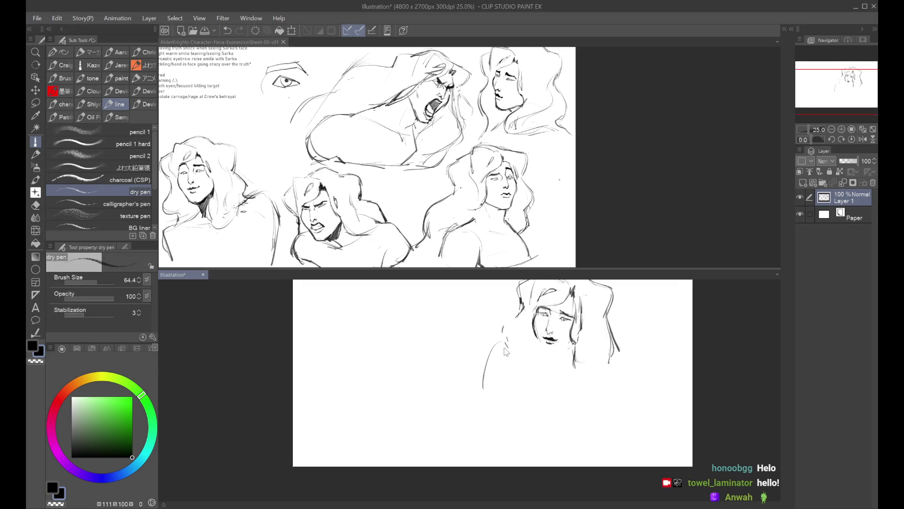
scroll(524, 379, up, 2)
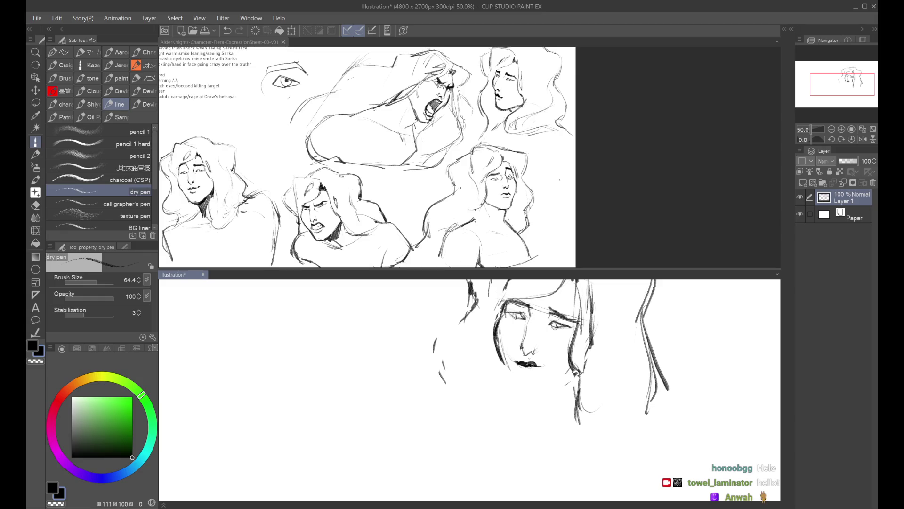
Draw a lower-lip line under the mouth, check it mirrored, and try a left-side curve
mouse_move(520, 365)
mouse_down()
mouse_move(547, 365)
mouse_move(530, 380)
mouse_up()
key(ctrl+z)
key(ctrl+z)
scroll(537, 358, down, 1)
key(h)
key(ctrl+z)
key(h)
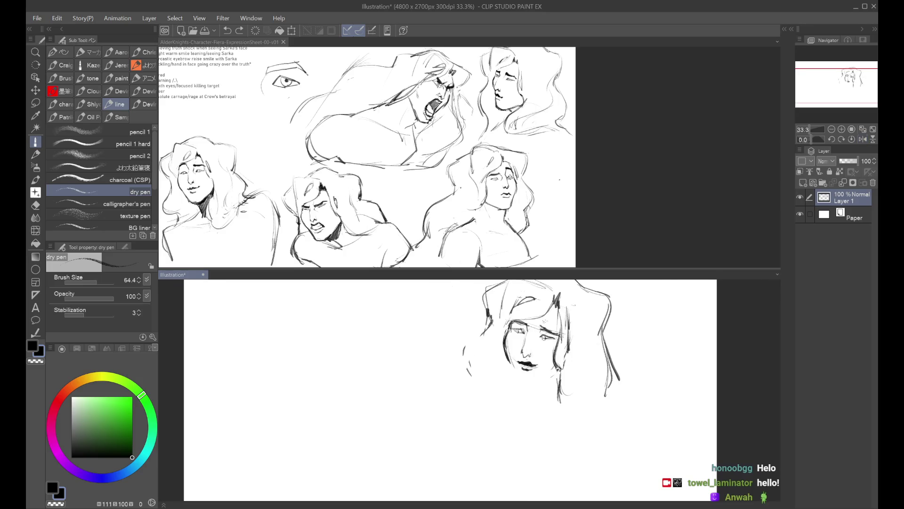
scroll(540, 436, down, 1)
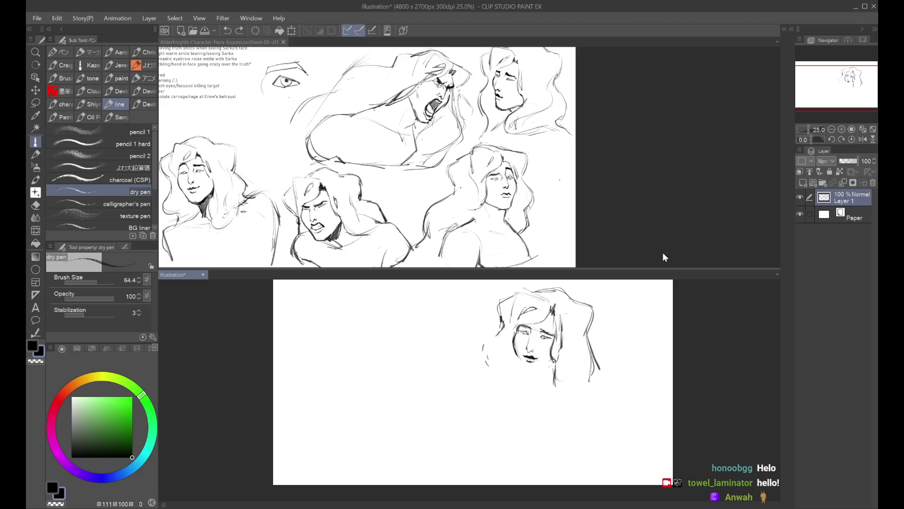
mouse_move(417, 330)
mouse_down()
mouse_move(409, 379)
mouse_move(462, 322)
mouse_move(429, 383)
mouse_up()
Undo the trial curves and redo the small marks at the mouth and chin
key(ctrl+z)
key(ctrl+z)
key(ctrl+z)
key(ctrl+z)
drag(523, 347, 525, 372)
key(ctrl+z)
mouse_move(524, 372)
mouse_down()
mouse_move(540, 362)
mouse_move(532, 370)
mouse_up()
mouse_move(533, 370)
mouse_down()
mouse_move(539, 363)
mouse_move(530, 354)
mouse_move(544, 371)
mouse_up()
key(ctrl+z)
key(ctrl+z)
key(ctrl+z)
key(ctrl+z)
Outline a rounded shoulder contour sweeping left of the head as one long curve
drag(497, 324, 488, 376)
key(ctrl+z)
mouse_move(485, 330)
mouse_down()
mouse_move(439, 337)
mouse_move(490, 360)
mouse_move(488, 330)
mouse_up()
key(ctrl+z)
key(ctrl+z)
mouse_move(485, 331)
mouse_down()
mouse_move(500, 355)
mouse_move(479, 328)
mouse_move(438, 361)
mouse_up()
key(ctrl+z)
drag(449, 349, 439, 388)
key(ctrl+z)
key(ctrl+z)
mouse_move(474, 330)
mouse_down()
mouse_move(429, 377)
mouse_move(421, 402)
mouse_up()
drag(476, 340, 483, 350)
key(ctrl+z)
key(ctrl+z)
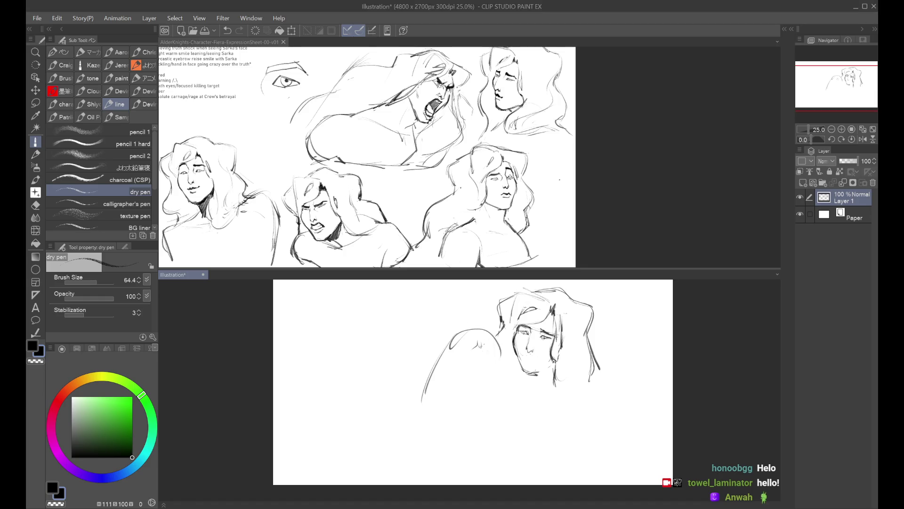
Zoom in to 33.3% and mark the nose and mouth inside the rounded shape
key(ctrl+plus)
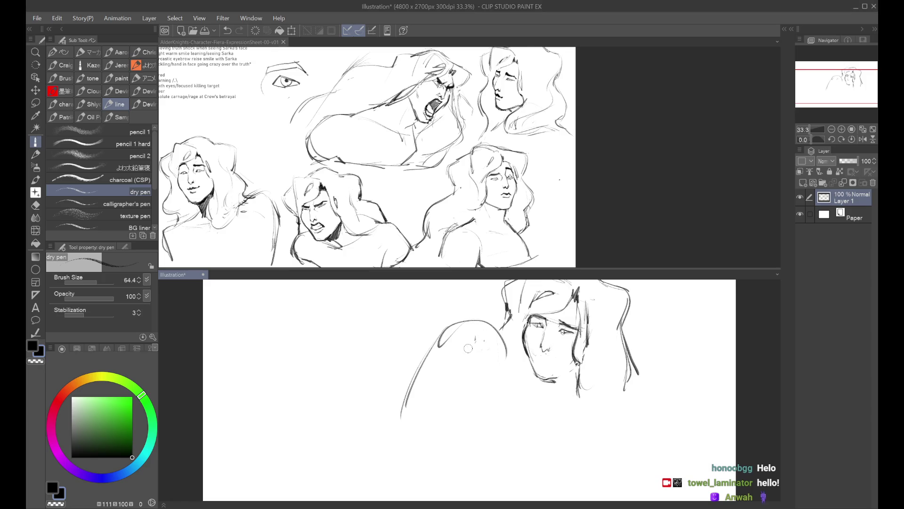
mouse_move(468, 356)
mouse_down()
mouse_move(482, 367)
mouse_move(489, 341)
mouse_move(480, 355)
mouse_move(503, 341)
mouse_move(498, 348)
mouse_move(463, 333)
mouse_move(460, 348)
mouse_move(473, 350)
mouse_up()
key(ctrl+z)
key(ctrl+z)
key(ctrl+z)
key(ctrl+z)
key(ctrl+z)
key(ctrl+z)
drag(478, 356, 483, 367)
key(ctrl+z)
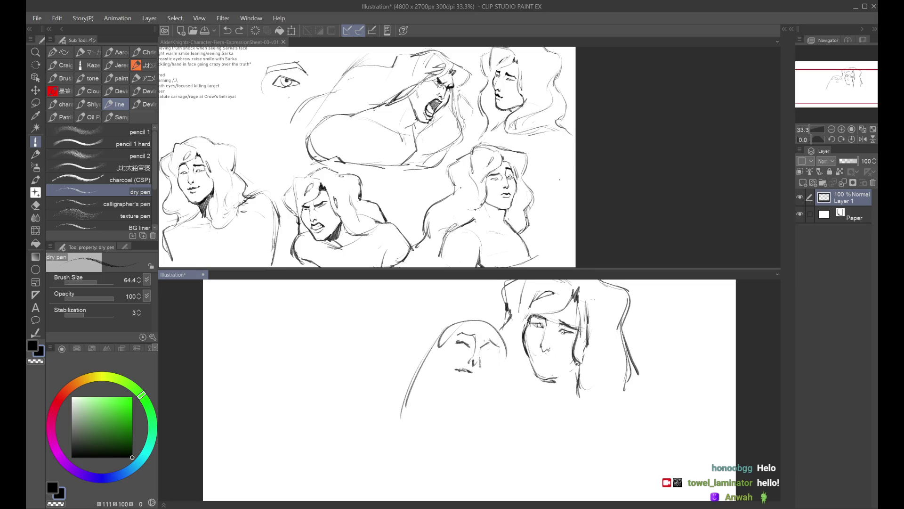
Rework the second face's mouth and brow strokes, mirroring the view to compare both faces
key(ctrl+z)
drag(474, 373, 485, 377)
key(ctrl+z)
mouse_move(459, 335)
mouse_down()
mouse_move(476, 333)
mouse_move(503, 353)
mouse_move(463, 346)
mouse_move(497, 350)
mouse_up()
key(ctrl+z)
key(ctrl+z)
key(ctrl+z)
key(ctrl+z)
key(ctrl+z)
key(ctrl+z)
key(ctrl+z)
key(ctrl+z)
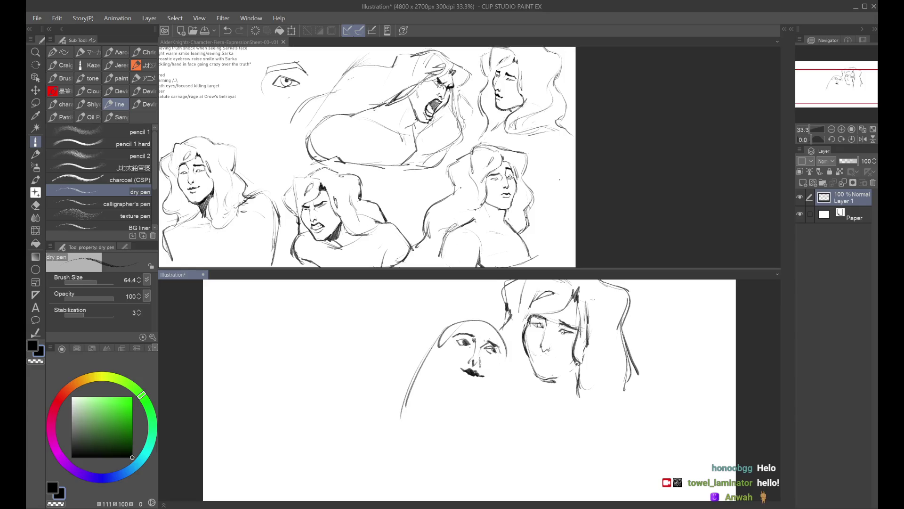
key(h)
key(h)
key(ctrl+minus)
key(ctrl+z)
key(ctrl+z)
key(ctrl+z)
key(ctrl+z)
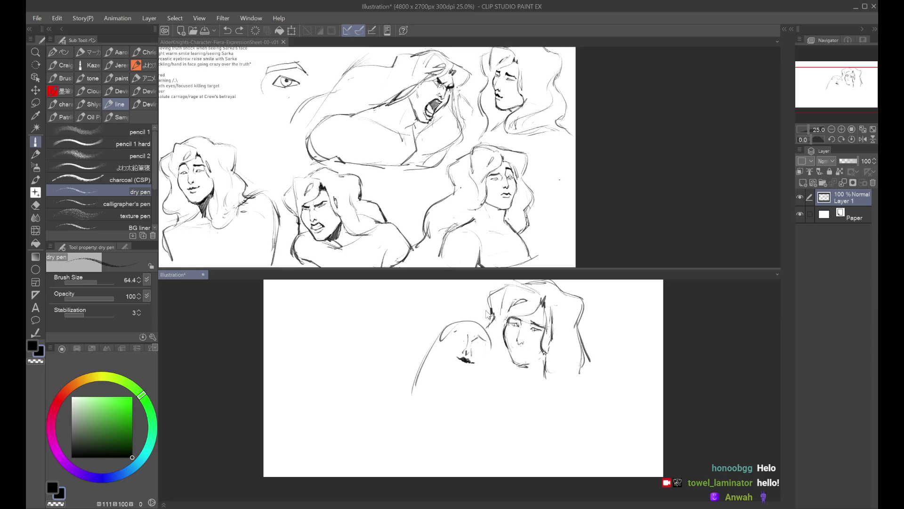
scroll(472, 337, up, 1)
key(ctrl+z)
key(ctrl+z)
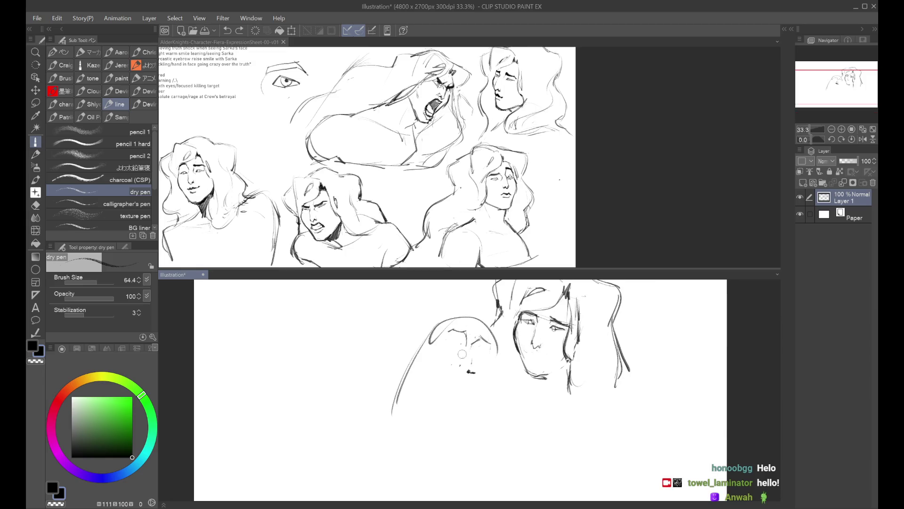
Redraw the second face's mouth, brow and nose, then zoom back out to 25%
mouse_move(452, 337)
mouse_down()
mouse_move(485, 353)
mouse_move(465, 361)
mouse_move(473, 372)
mouse_move(475, 358)
mouse_up()
key(ctrl+z)
key(ctrl+z)
key(ctrl+z)
key(ctrl+z)
key(ctrl+z)
key(ctrl+z)
key(ctrl+z)
mouse_move(468, 363)
mouse_down()
mouse_move(481, 371)
mouse_move(465, 369)
mouse_up()
key(ctrl+z)
key(ctrl+z)
drag(460, 363, 467, 371)
drag(454, 336, 494, 348)
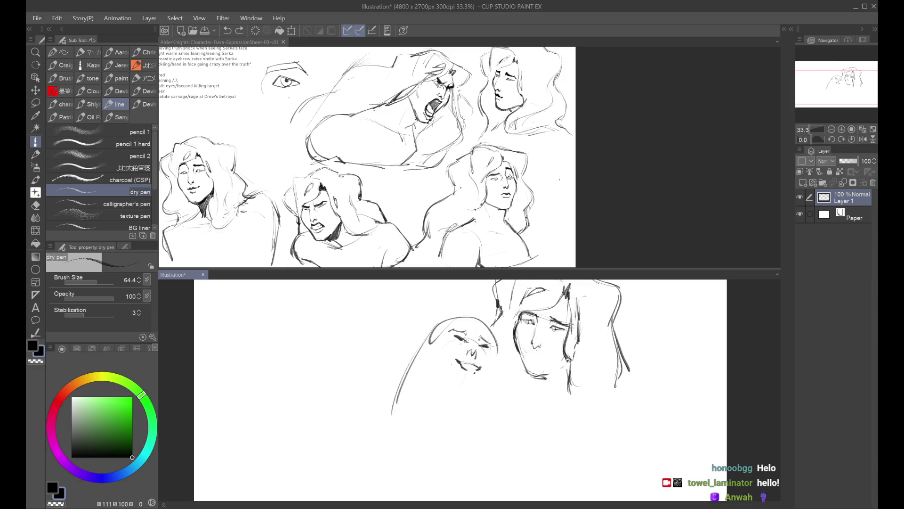
drag(468, 347, 472, 354)
key(ctrl+minus)
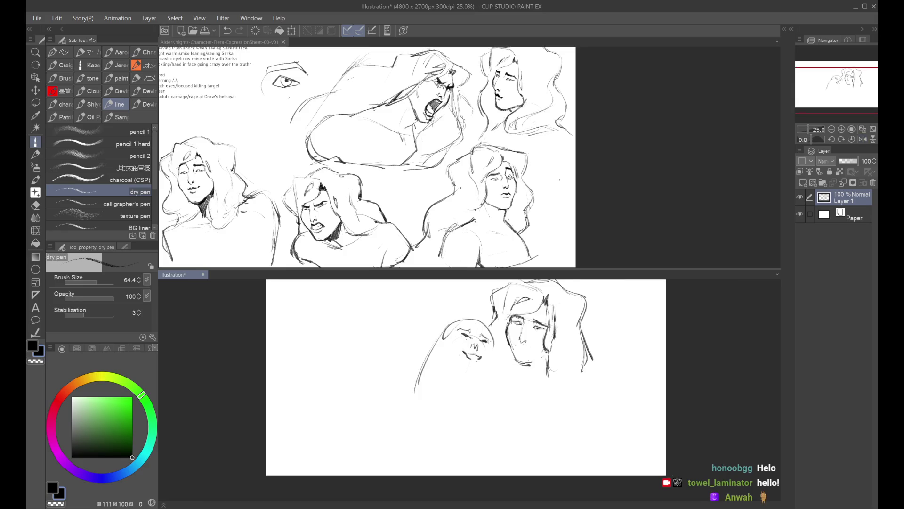
Set Layer 1 to 52% opacity, duplicate it, hide the original, and raise the copy to 100%
click(800, 197)
click(801, 196)
drag(849, 162, 841, 166)
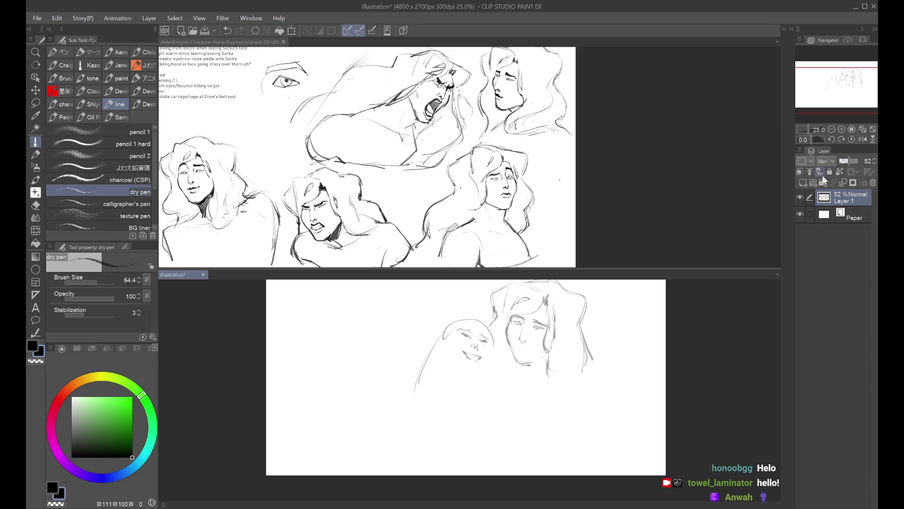
click(803, 182)
click(843, 216)
key(ctrl+c)
key(ctrl+v)
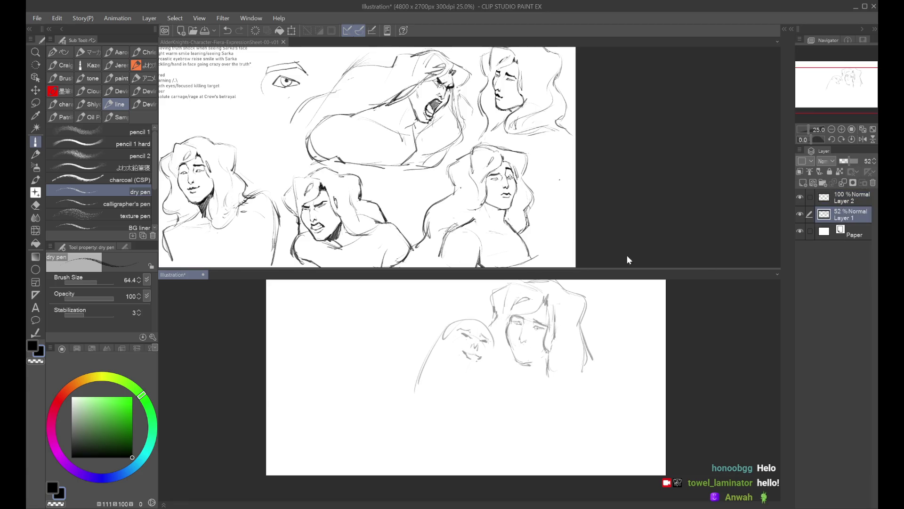
click(800, 232)
drag(849, 162, 858, 161)
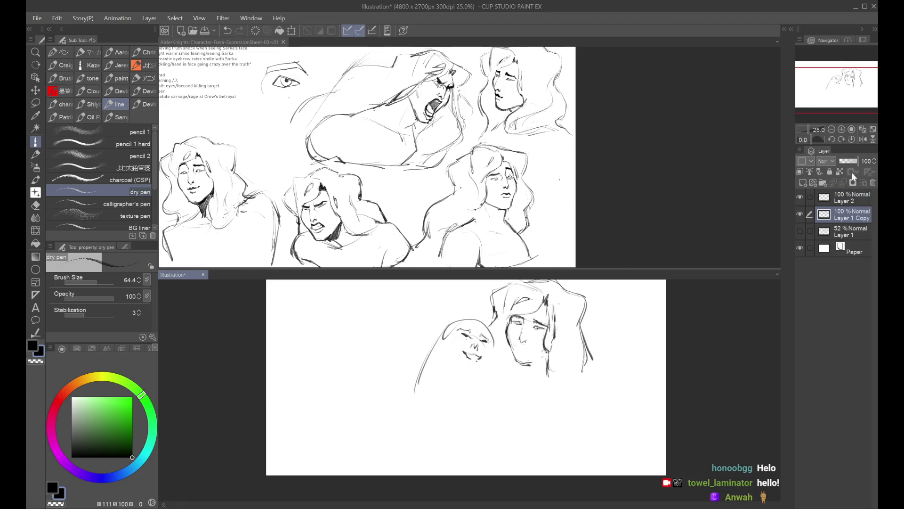
Erase the small second face and sketch new curving strokes inside the round head
mouse_move(480, 329)
mouse_down()
mouse_move(462, 332)
mouse_move(473, 358)
mouse_move(480, 346)
mouse_move(474, 362)
mouse_up()
drag(437, 331, 455, 389)
key(ctrl+z)
key(ctrl+z)
key(ctrl+z)
mouse_move(437, 351)
mouse_down()
mouse_move(487, 380)
mouse_move(464, 389)
mouse_up()
key(ctrl+z)
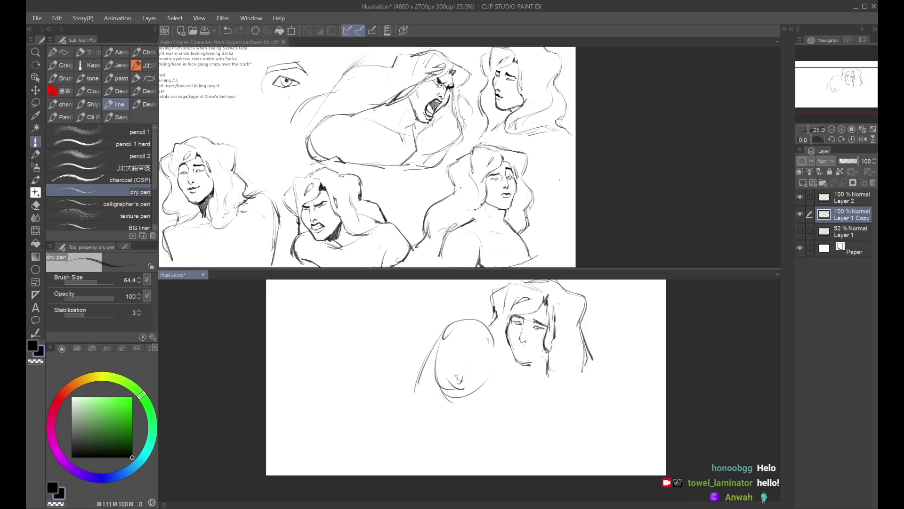
mouse_move(459, 344)
mouse_down()
mouse_move(462, 375)
mouse_move(488, 365)
mouse_move(473, 379)
mouse_move(493, 360)
mouse_move(465, 352)
mouse_move(492, 358)
mouse_up()
Retrace the left head's lower edges and top arc with the dry pen, undoing failed trials
key(ctrl+z)
key(ctrl+z)
mouse_move(489, 373)
mouse_down()
mouse_move(479, 389)
mouse_move(445, 401)
mouse_up()
key(ctrl+z)
mouse_move(443, 358)
mouse_down()
mouse_move(440, 394)
mouse_move(455, 401)
mouse_move(438, 397)
mouse_up()
key(ctrl+z)
key(ctrl+z)
Draw a long hair arc, marks inside the left face, and lines along the right head's edge
key(ctrl+z)
mouse_move(466, 332)
mouse_down()
mouse_move(443, 355)
mouse_move(450, 339)
mouse_move(444, 344)
mouse_up()
key(ctrl+z)
mouse_move(479, 326)
mouse_down()
mouse_move(453, 335)
mouse_move(486, 324)
mouse_move(494, 366)
mouse_move(441, 349)
mouse_move(478, 317)
mouse_move(450, 315)
mouse_move(429, 339)
mouse_move(452, 311)
mouse_move(439, 332)
mouse_move(500, 336)
mouse_move(444, 349)
mouse_up()
Sweep several long hair strands down and to the left from the left head
key(ctrl+z)
drag(460, 329, 439, 348)
drag(489, 322, 499, 338)
mouse_move(498, 335)
mouse_down()
mouse_move(507, 374)
mouse_move(502, 347)
mouse_move(515, 374)
mouse_up()
key(ctrl+z)
drag(514, 374, 518, 408)
key(ctrl+z)
key(ctrl+z)
drag(435, 331, 385, 370)
Add small strokes near the hairline and between the two heads, forming a small earring below the jaw
key(ctrl+z)
drag(424, 335, 377, 386)
drag(404, 348, 360, 384)
drag(438, 385, 426, 406)
key(ctrl+z)
key(ctrl+z)
mouse_move(435, 368)
mouse_down()
mouse_move(386, 398)
mouse_move(384, 388)
mouse_up()
key(ctrl+z)
mouse_move(375, 390)
mouse_down()
mouse_move(377, 400)
mouse_move(402, 408)
mouse_up()
drag(518, 358, 523, 389)
key(ctrl+z)
drag(438, 356, 445, 398)
key(ctrl+z)
mouse_move(450, 360)
mouse_down()
mouse_move(445, 396)
mouse_move(460, 399)
mouse_move(505, 375)
mouse_up()
key(ctrl+z)
key(ctrl+z)
key(ctrl+z)
drag(509, 336, 499, 435)
key(ctrl+z)
drag(505, 375, 512, 430)
Mirror the view to check the drawing and remove the stroke near the mouth
key(h)
key(h)
drag(735, 288, 724, 291)
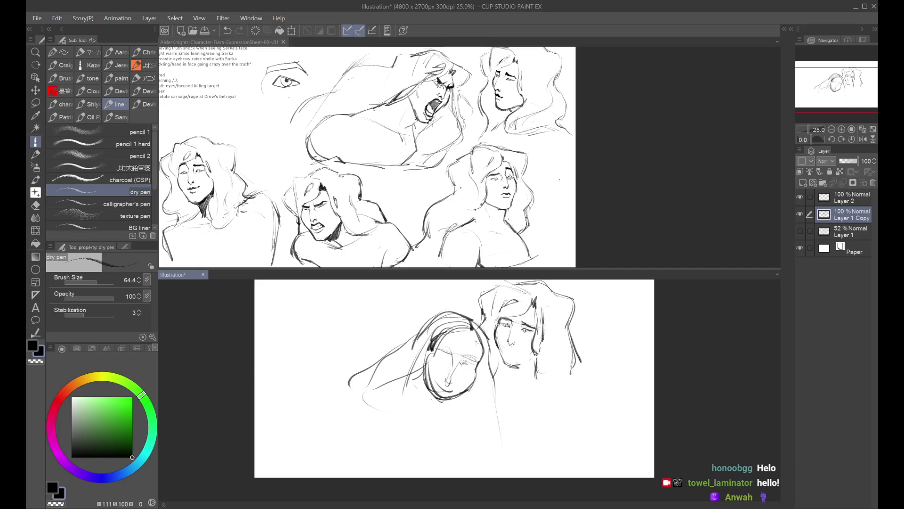
key(ctrl+z)
Redo and undo the mouth stroke, then try a small stroke near the left eye
key(ctrl+y)
key(ctrl+z)
key(ctrl+y)
key(ctrl+z)
key(ctrl+z)
drag(444, 363, 451, 367)
In the mirrored view, retry the mouth stroke and the face's left and right edges, undoing them
key(ctrl+z)
key(h)
Draw a neck stroke on the right figure, check it mirrored, and fade Layer 1 Copy to 29% opacity
key(h)
drag(443, 387, 455, 388)
key(ctrl+z)
drag(436, 361, 431, 405)
key(ctrl+z)
key(ctrl+z)
drag(479, 365, 469, 391)
key(ctrl+z)
key(ctrl+z)
drag(488, 351, 507, 411)
key(h)
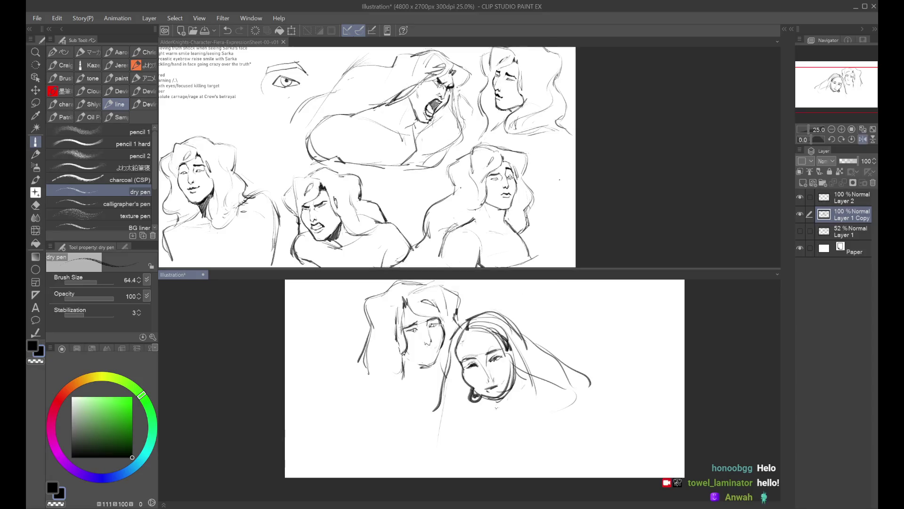
key(h)
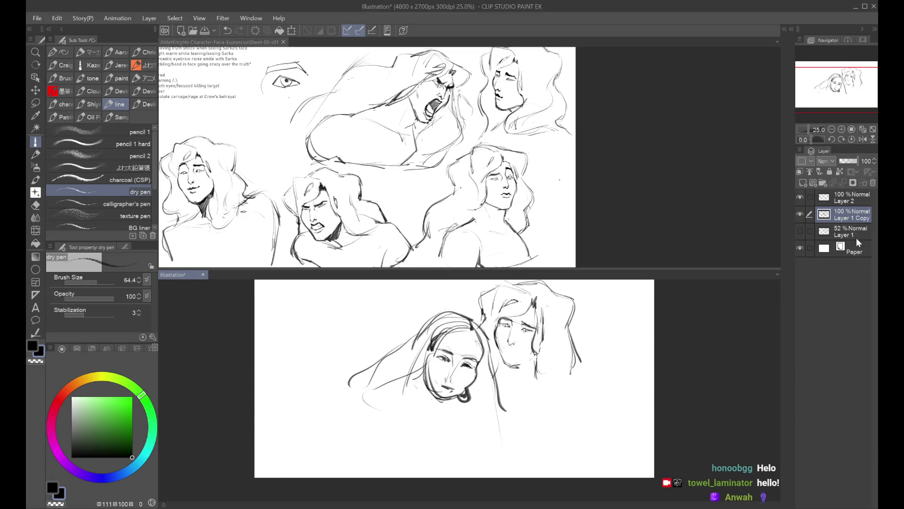
click(843, 160)
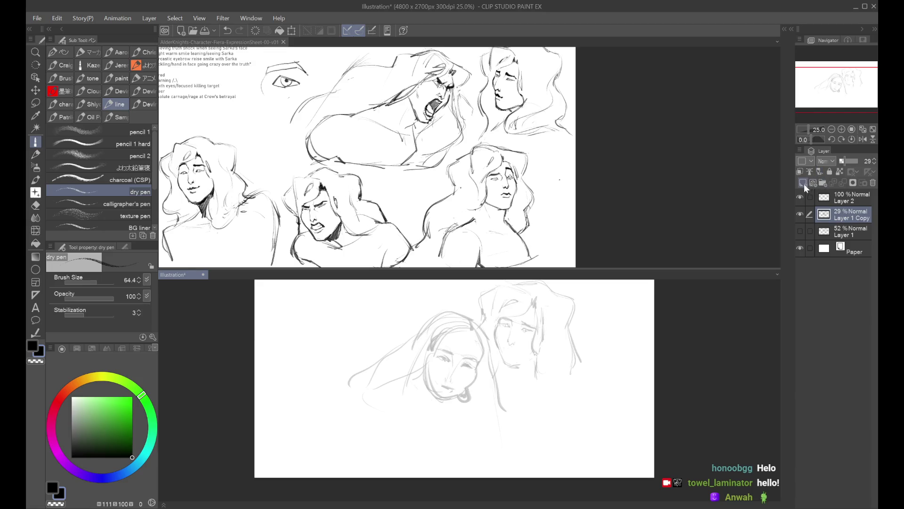
On the expression sheet, preview Layer 33 Copy, the shock folder, Layer 1 Copy 7 and warm smile2
click(630, 220)
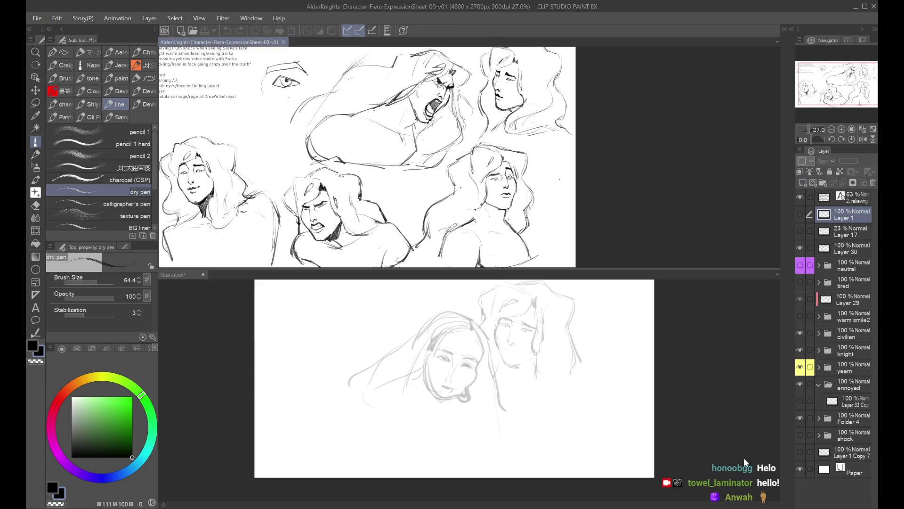
click(800, 401)
click(800, 401)
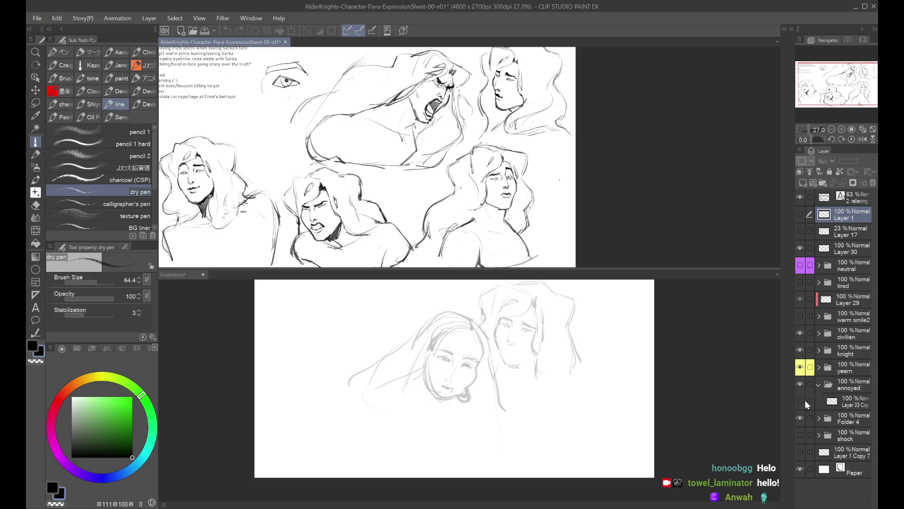
click(801, 434)
click(801, 431)
click(803, 451)
click(803, 449)
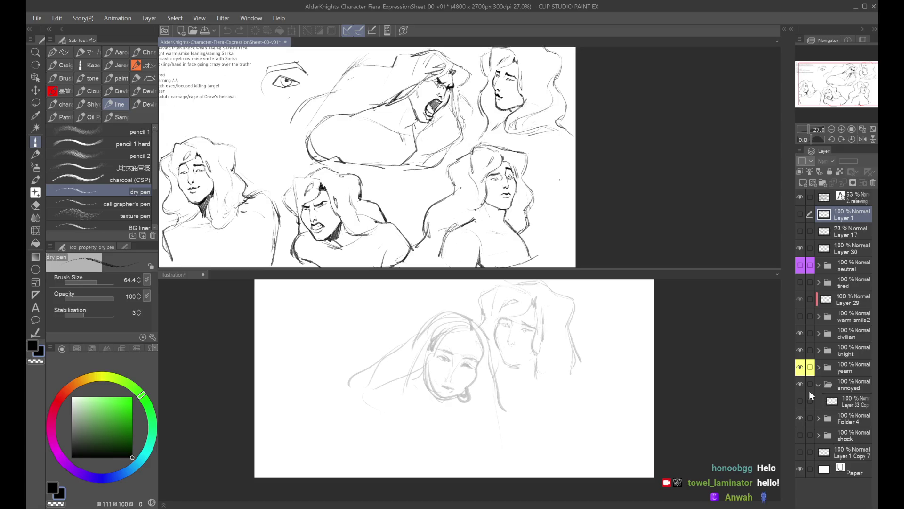
click(799, 315)
click(799, 316)
Inspect the yearn folder's Layer 22 Copy, then recheck Layer 33 Copy and warm smile2
click(822, 366)
click(819, 367)
click(802, 418)
click(801, 417)
click(818, 369)
click(799, 367)
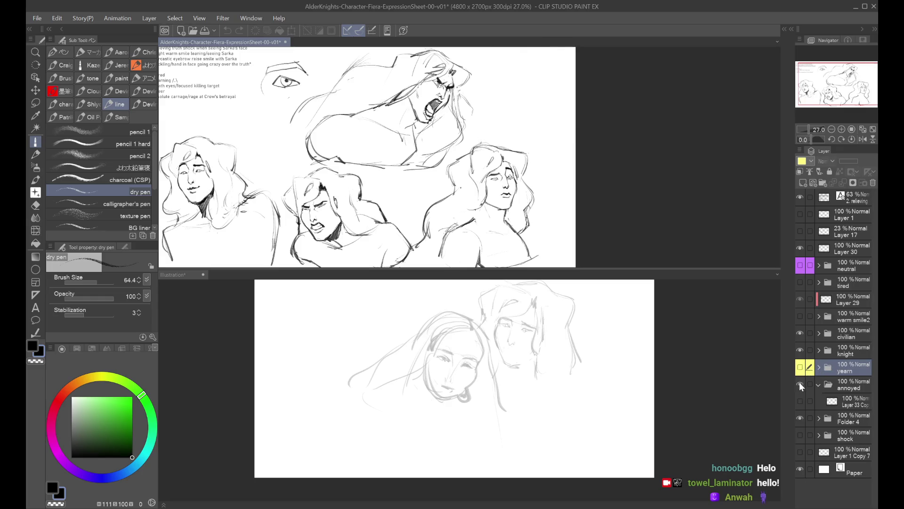
click(802, 400)
click(801, 399)
click(798, 315)
click(798, 315)
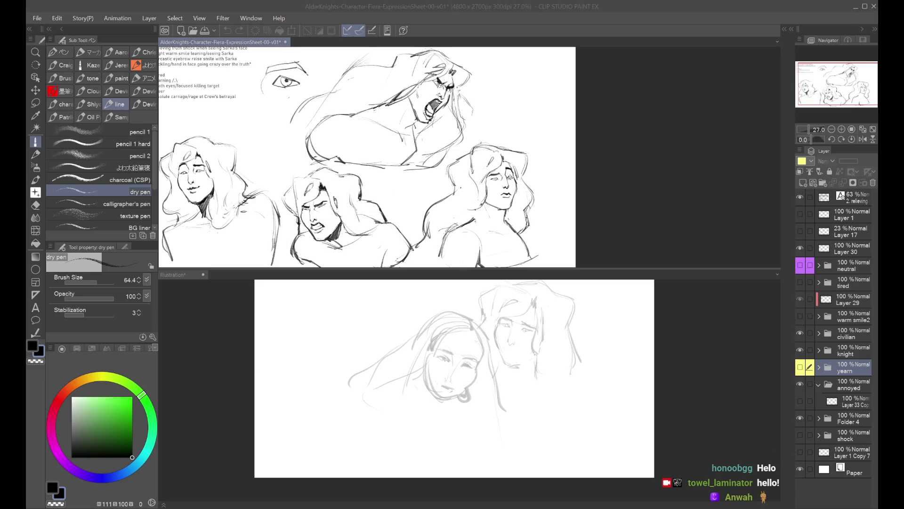
Expand the knight and fury folders to check the fury screaming face
click(819, 350)
click(800, 384)
click(801, 385)
click(827, 384)
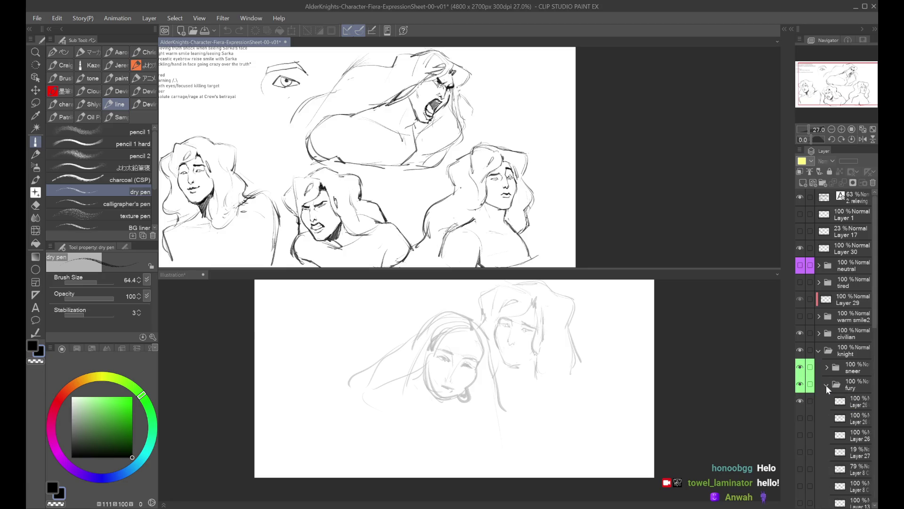
click(826, 385)
click(820, 351)
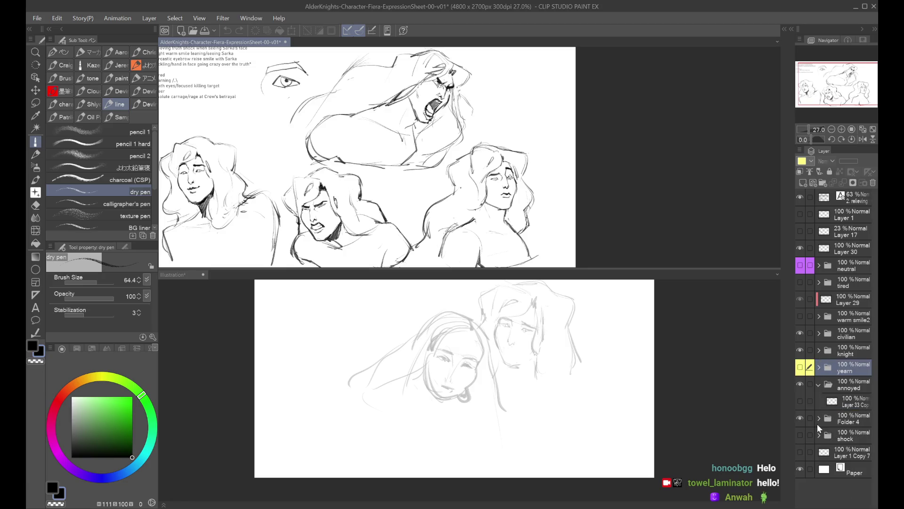
After rechecking Layer 33 Copy and the shock face, delete Folder 4
click(801, 402)
click(801, 403)
click(800, 436)
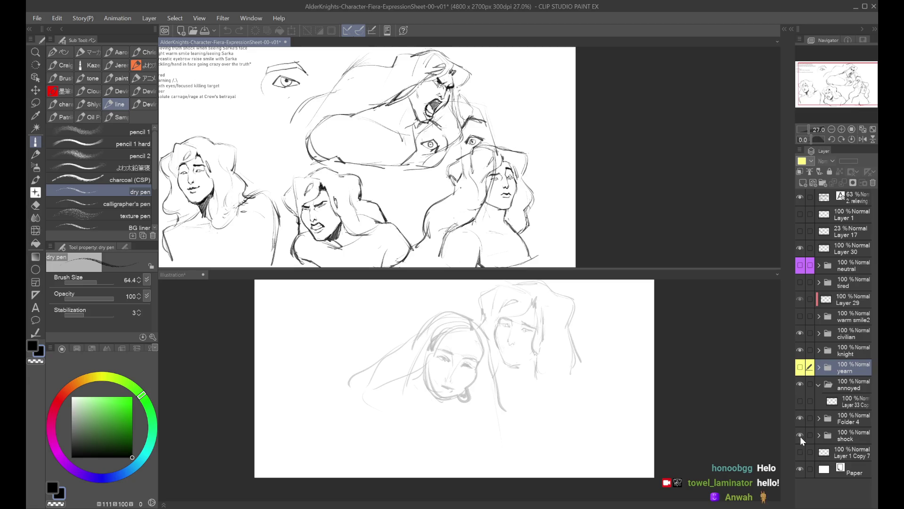
click(801, 436)
click(823, 417)
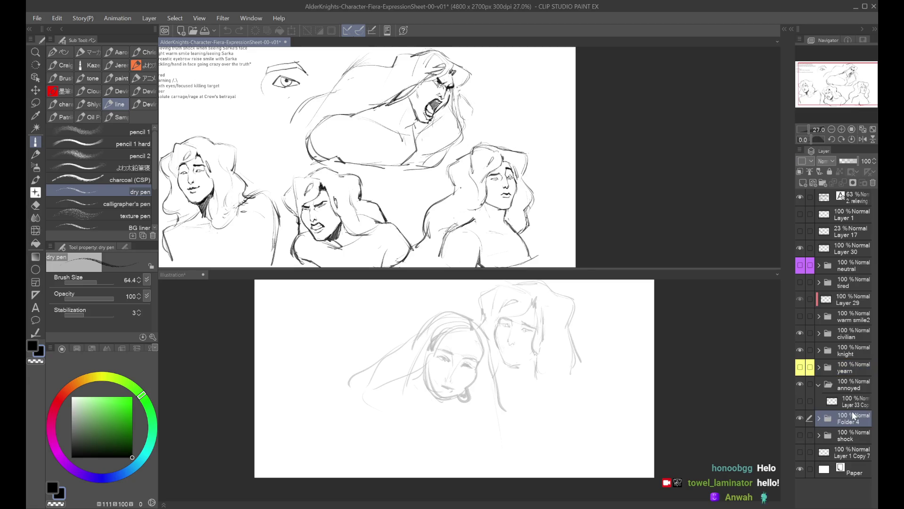
click(873, 183)
Preview Layer 1 Copy 7, Layer 17, Layer 1 and the neutral folder, hiding each again
click(800, 435)
click(801, 435)
click(800, 231)
click(799, 231)
click(800, 214)
click(800, 213)
click(800, 265)
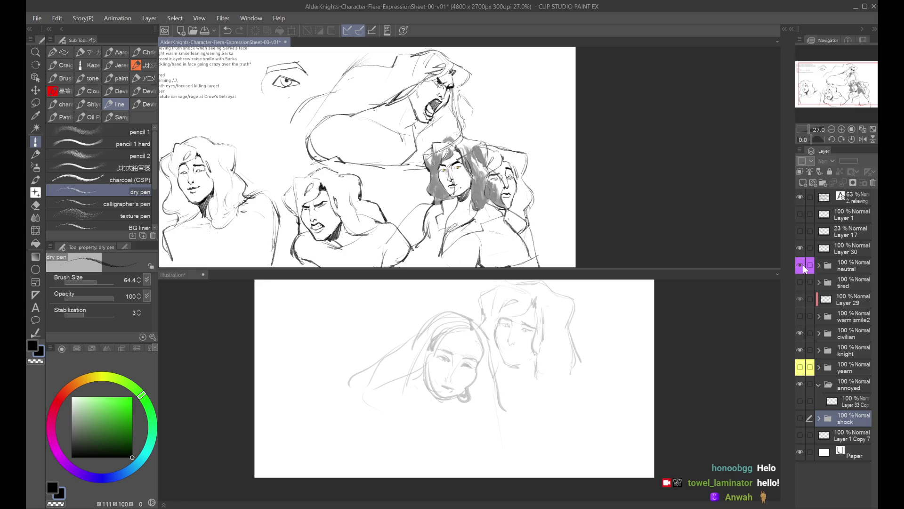
click(803, 265)
Delete the tired folder and Layer 29 after previewing their shading
click(800, 283)
click(818, 282)
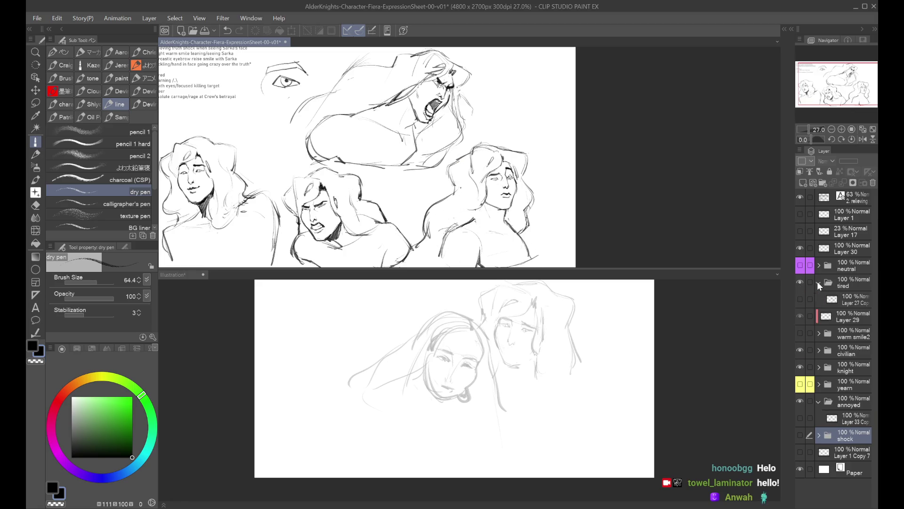
click(800, 300)
click(800, 300)
click(821, 281)
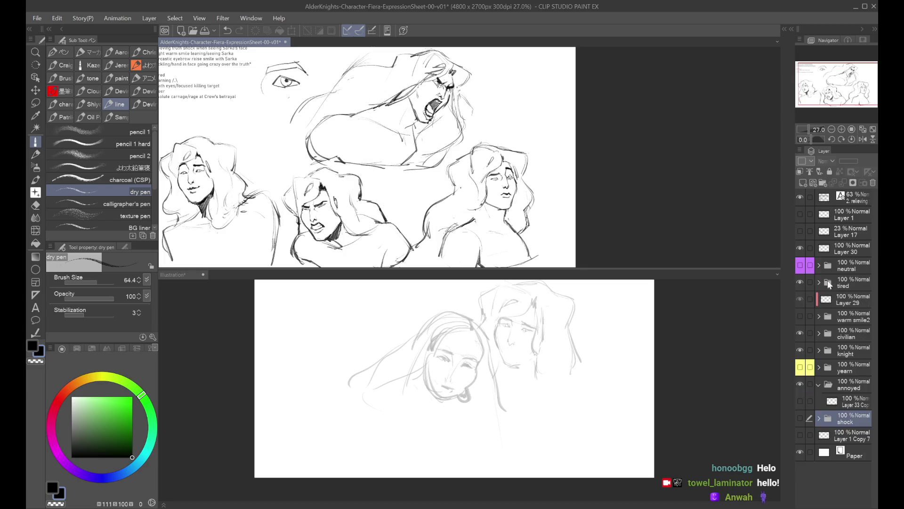
click(873, 183)
click(800, 300)
click(801, 299)
click(872, 183)
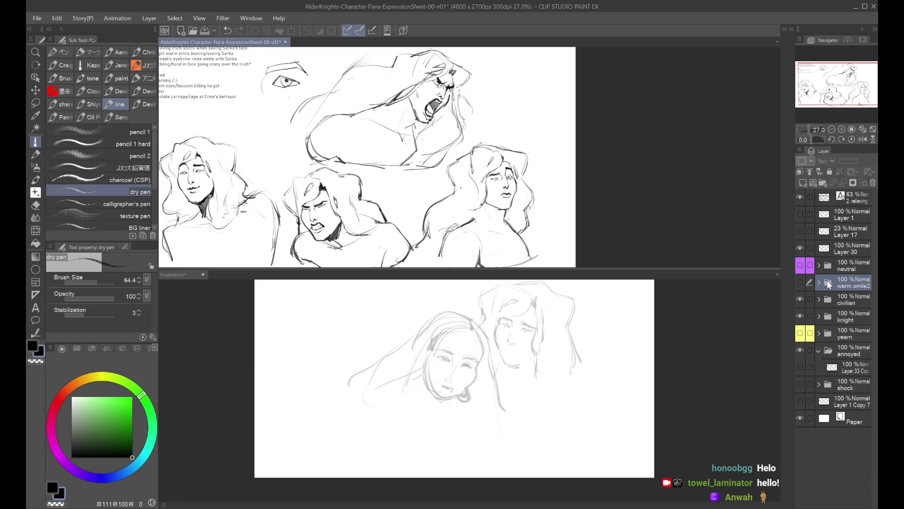
Preview the warm smile2 face, then return to the two-figure illustration
click(820, 282)
click(800, 283)
click(819, 283)
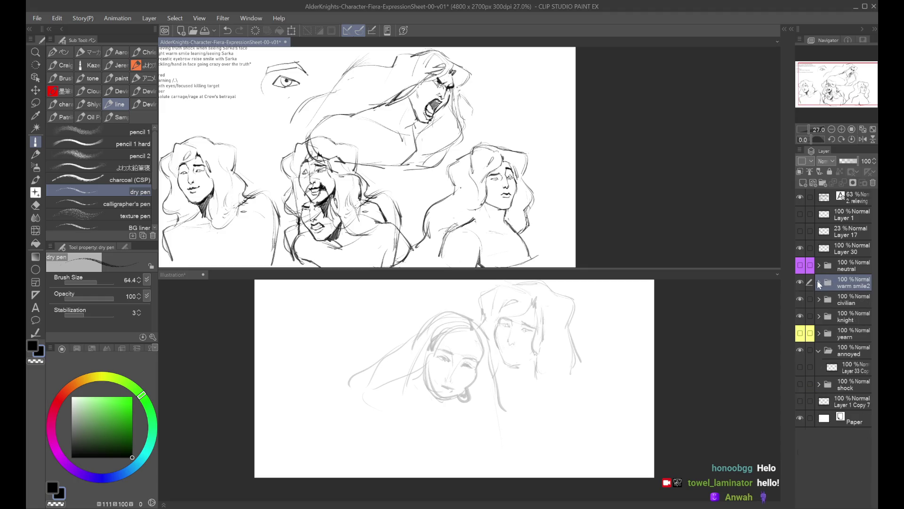
click(800, 282)
click(736, 369)
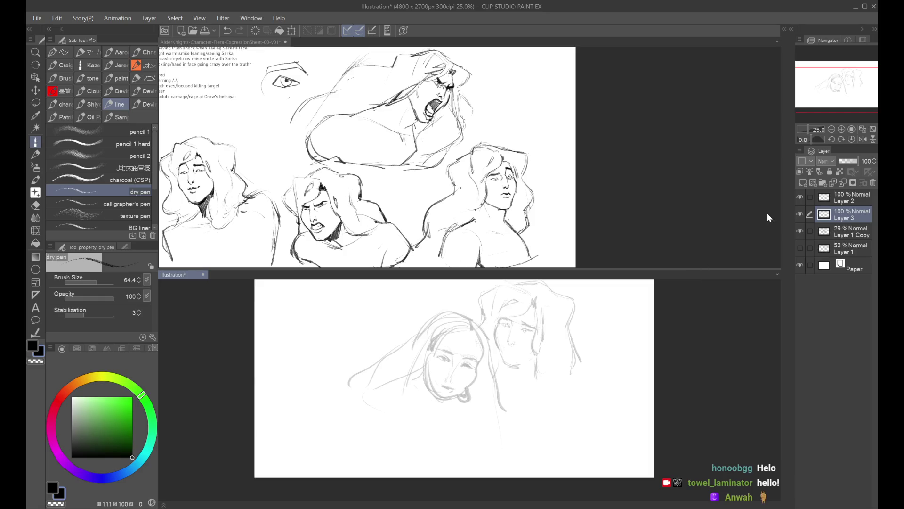
Restore Layer 1 Copy to 100% opacity and try moving the lassoed left face, then undo it
click(821, 232)
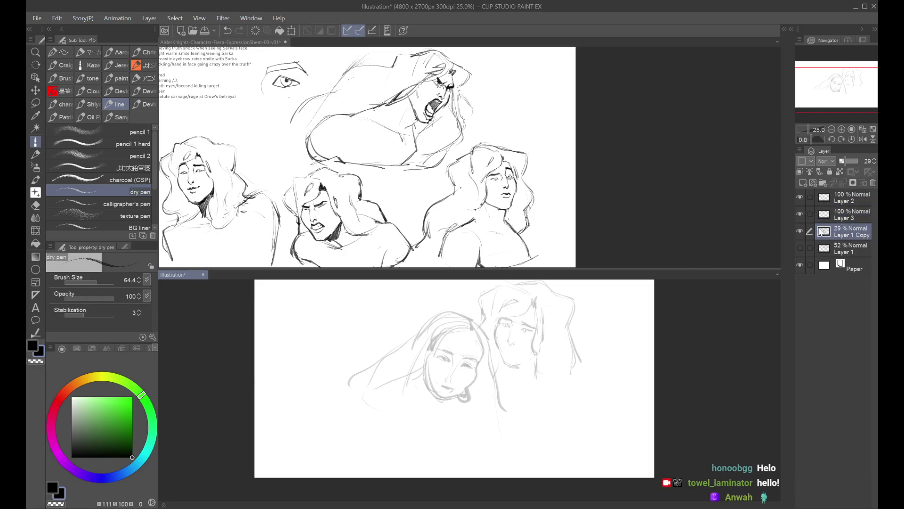
click(858, 161)
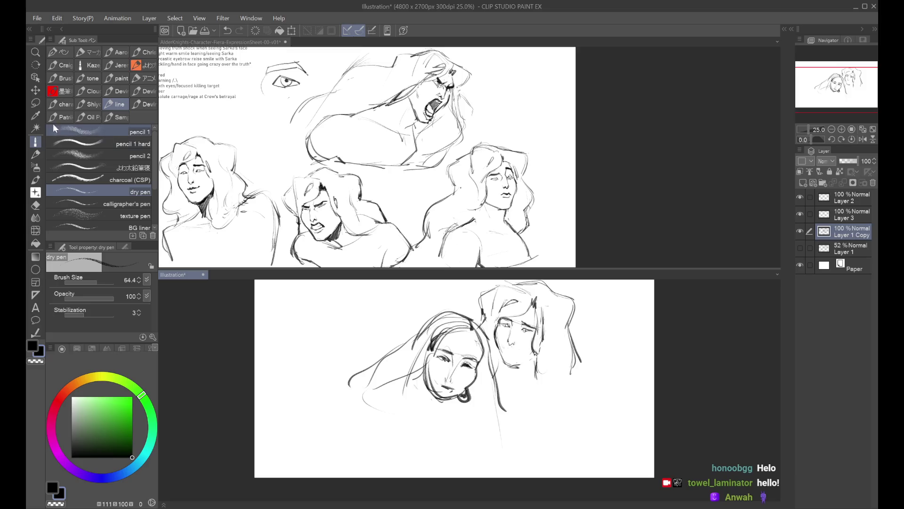
click(35, 102)
mouse_move(332, 331)
mouse_down()
mouse_move(299, 404)
mouse_move(518, 398)
mouse_move(498, 344)
mouse_move(464, 304)
mouse_up()
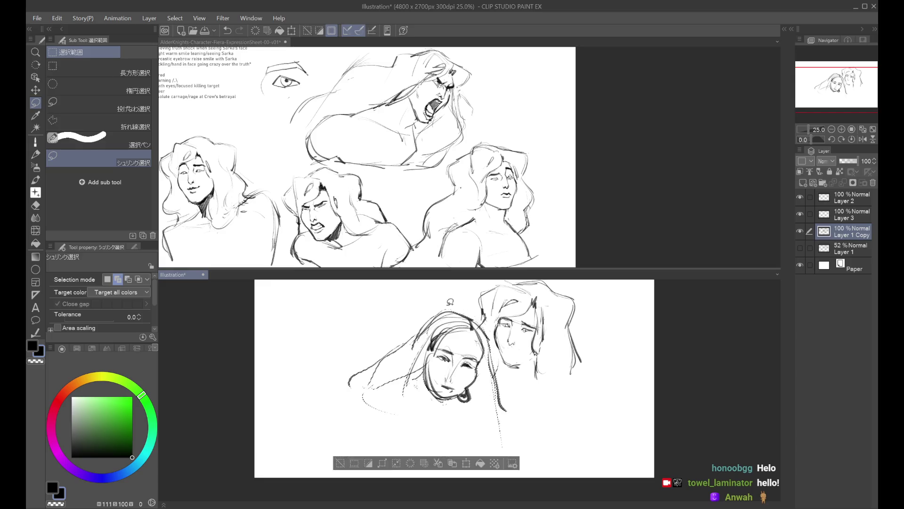
key(ctrl+t)
mouse_move(464, 337)
mouse_down()
mouse_move(483, 355)
mouse_move(485, 377)
mouse_move(473, 346)
mouse_up()
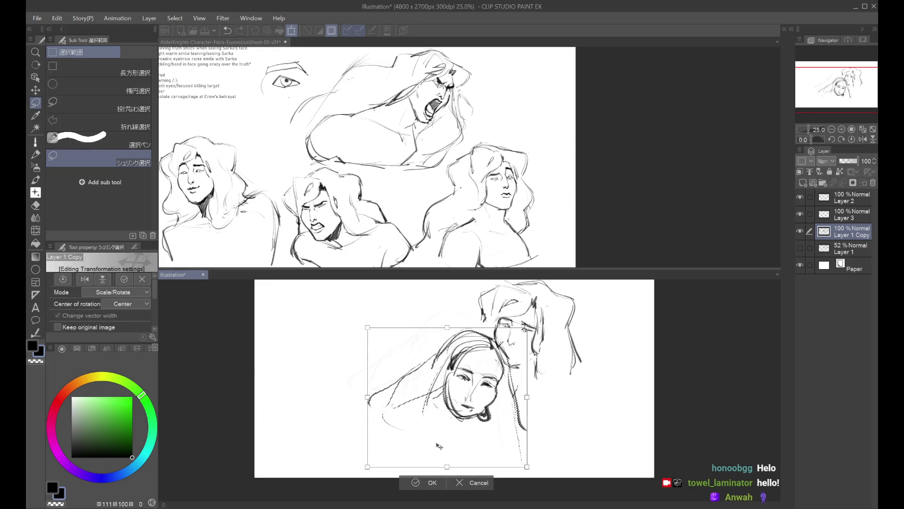
click(433, 485)
drag(598, 338, 607, 347)
key(ctrl+z)
key(ctrl+z)
key(ctrl+z)
Lasso the right figure's face and move it down onto the other figure's head
mouse_move(488, 299)
mouse_down()
mouse_move(485, 359)
mouse_move(514, 394)
mouse_move(586, 306)
mouse_up()
key(ctrl+t)
drag(506, 333, 501, 341)
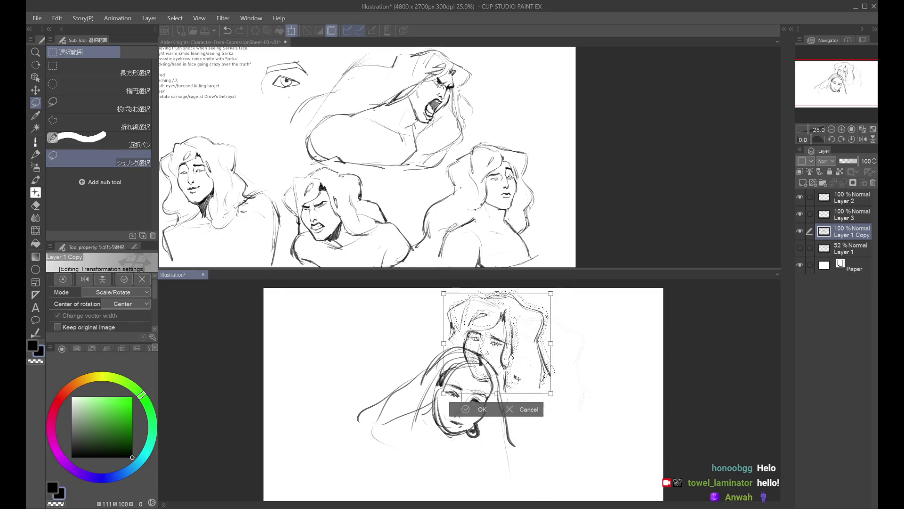
click(485, 405)
key(ctrl+d)
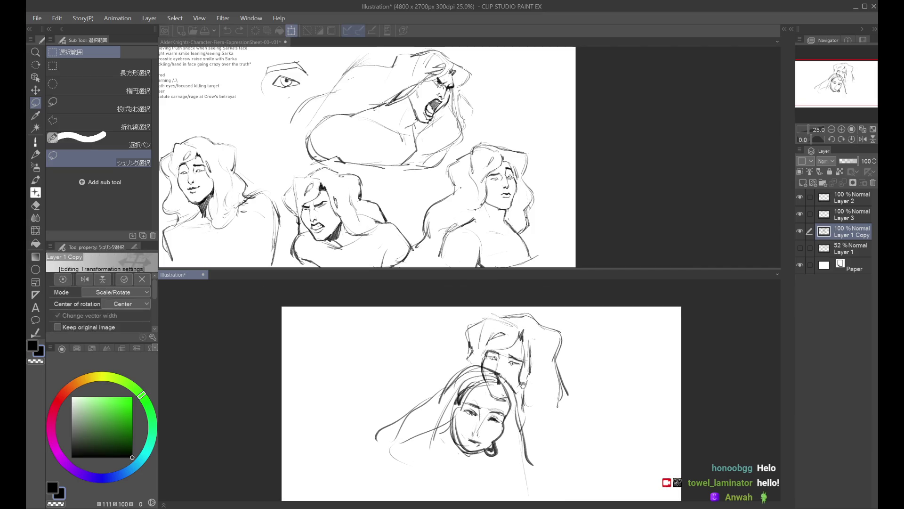
Move the whole sketch layer right and down with Ctrl+T
key(ctrl+t)
drag(537, 342, 564, 379)
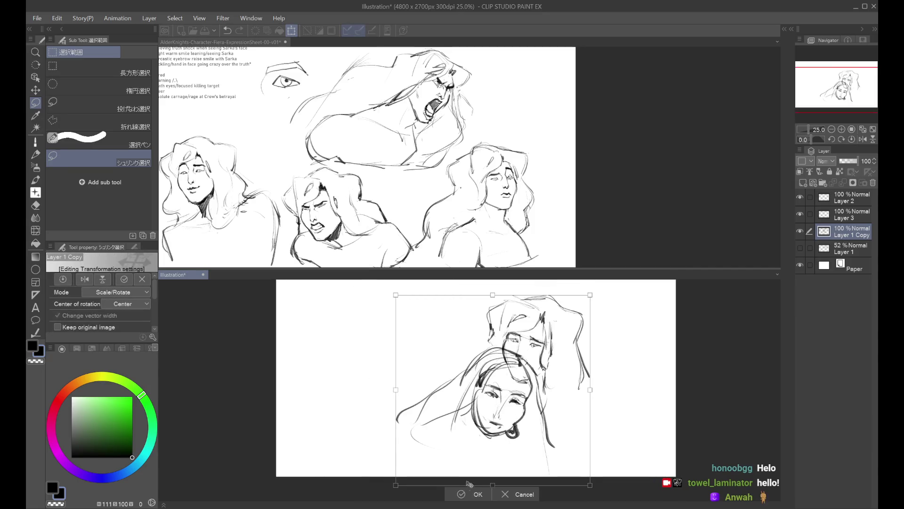
key(Return)
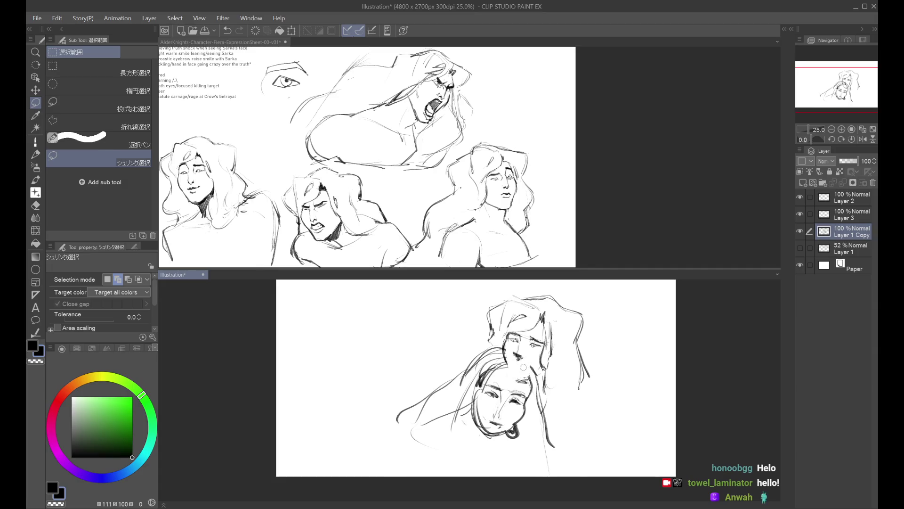
click(36, 141)
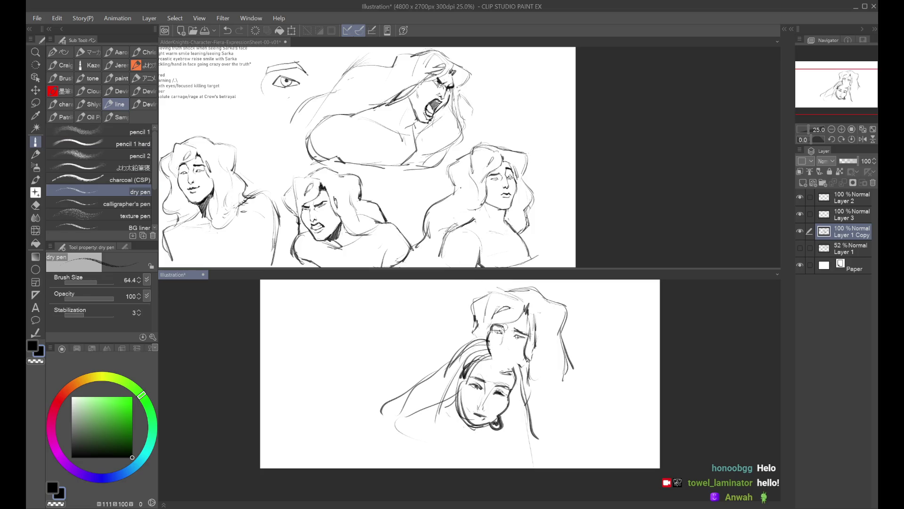
Toggle the sketch opacity, then draw the shoulder curve and redraw its downward line
click(843, 161)
drag(844, 161, 858, 161)
mouse_move(558, 372)
mouse_down()
mouse_move(621, 394)
mouse_move(619, 433)
mouse_up()
key(ctrl+z)
drag(621, 394, 619, 431)
Mirror the view and stretch the sketch layer downward from its bottom edge
key(h)
key(h)
scroll(527, 346, up, 1)
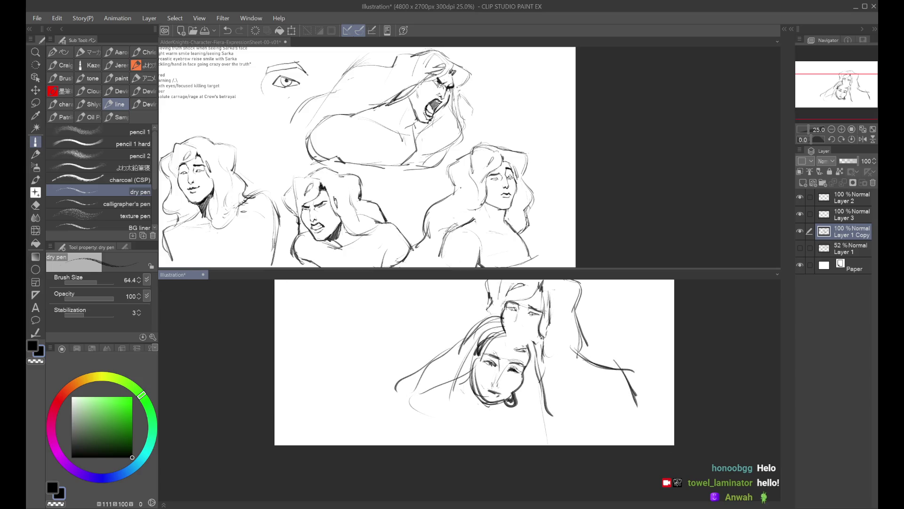
scroll(528, 346, down, 1)
key(ctrl+t)
mouse_move(508, 486)
mouse_down()
mouse_move(496, 468)
mouse_move(491, 410)
mouse_up()
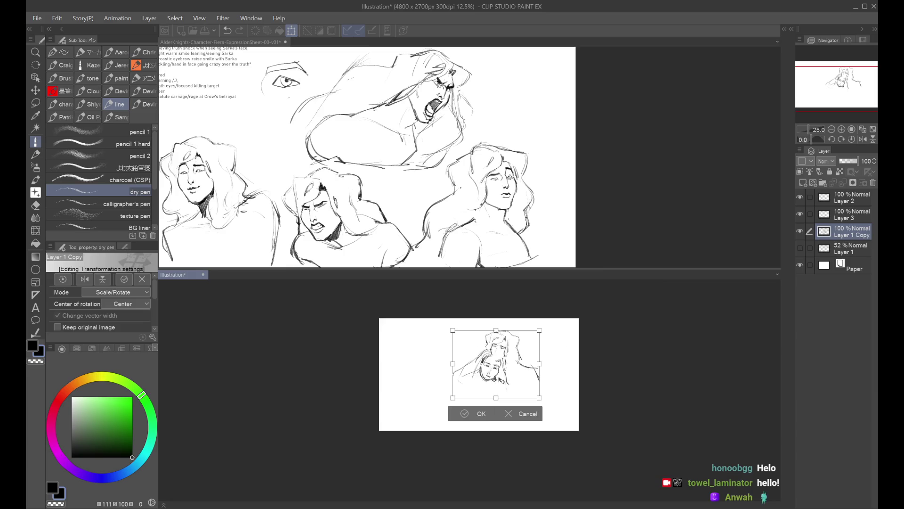
click(471, 426)
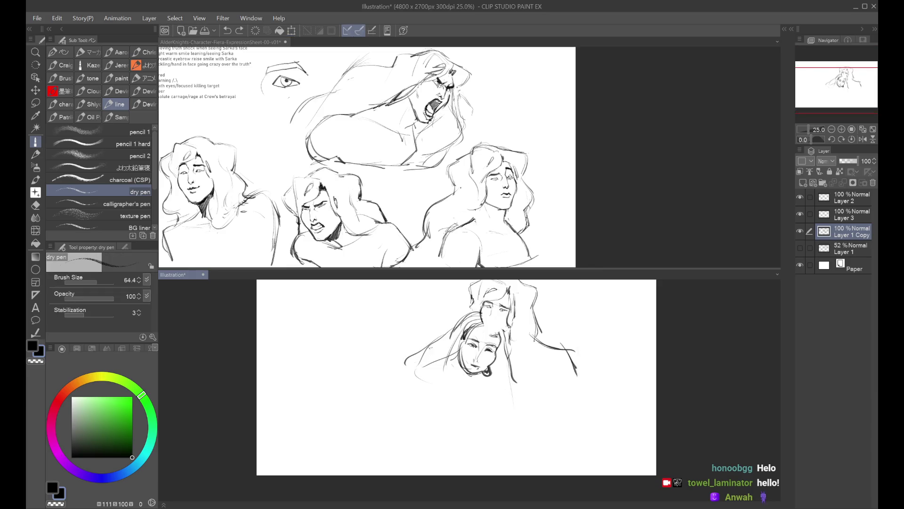
Sketch several hair strands beside the lower face, undoing the misplaced tries
drag(406, 363, 422, 401)
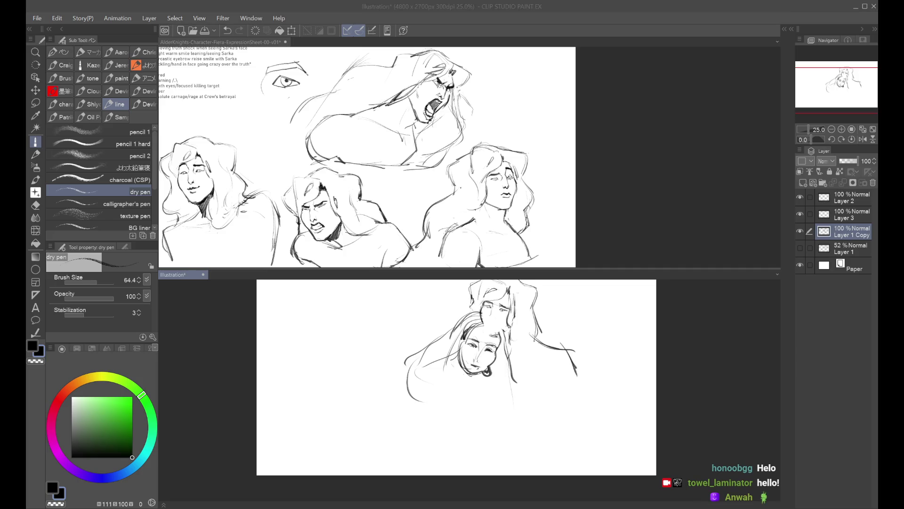
key(ctrl+z)
mouse_move(452, 364)
mouse_down()
mouse_move(451, 411)
mouse_move(459, 404)
mouse_move(451, 424)
mouse_up()
key(ctrl+z)
key(ctrl+z)
key(ctrl+z)
mouse_move(455, 349)
mouse_down()
mouse_move(456, 385)
mouse_move(440, 401)
mouse_move(441, 421)
mouse_up()
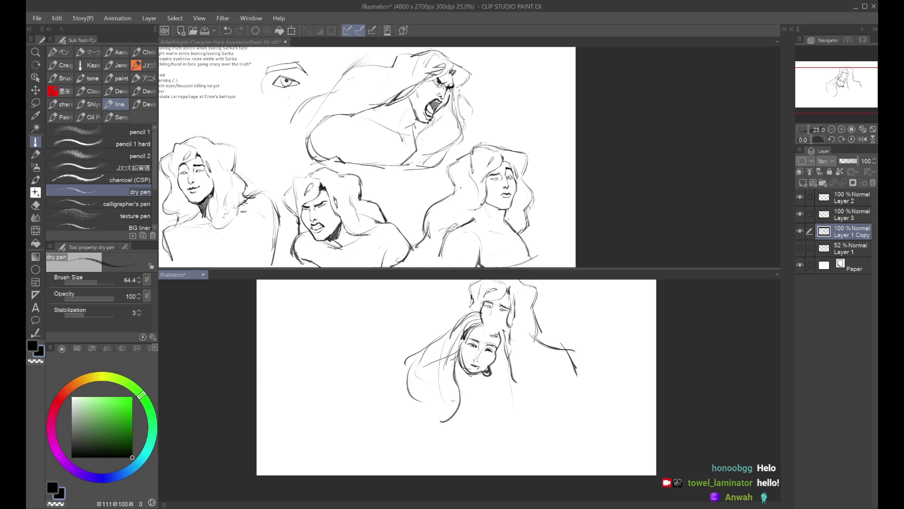
key(ctrl+z)
drag(490, 364, 494, 427)
drag(498, 393, 509, 419)
key(ctrl+z)
drag(509, 361, 512, 422)
drag(515, 353, 518, 422)
Try strands on the left side and near the face, undoing each attempt
drag(436, 337, 415, 399)
key(ctrl+z)
drag(434, 357, 425, 388)
key(ctrl+z)
mouse_move(478, 303)
mouse_down()
mouse_move(452, 344)
mouse_move(459, 337)
mouse_up()
key(ctrl+z)
scroll(488, 348, up, 1)
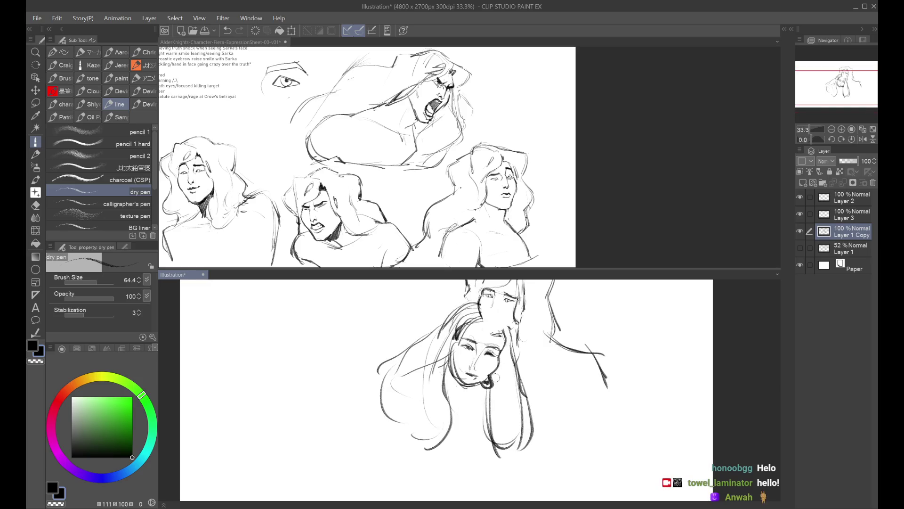
scroll(494, 362, up, 1)
scroll(495, 362, down, 1)
scroll(495, 361, down, 1)
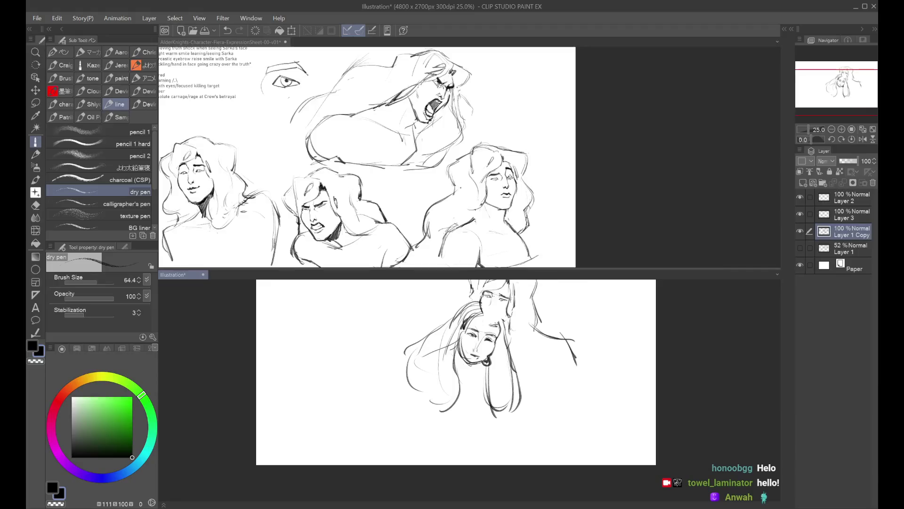
Draw a long hair strand curving down the lower left, checking it mirrored
drag(410, 373, 454, 452)
key(ctrl+z)
key(h)
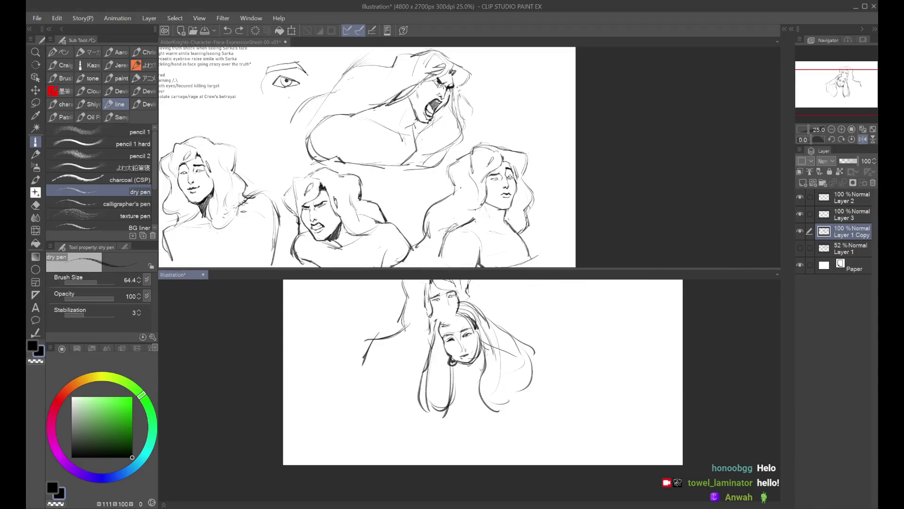
mouse_move(433, 339)
mouse_down()
mouse_move(417, 417)
mouse_move(481, 447)
mouse_up()
key(h)
key(ctrl+z)
Add hair strands sweeping down and to the right below the heads
drag(424, 407, 502, 438)
drag(449, 398, 510, 433)
mouse_move(452, 414)
mouse_down()
mouse_move(518, 440)
mouse_move(532, 459)
mouse_move(532, 448)
mouse_up()
drag(499, 398, 523, 426)
key(ctrl+z)
Check the hair in mirrored view, then add strands on the right side
key(h)
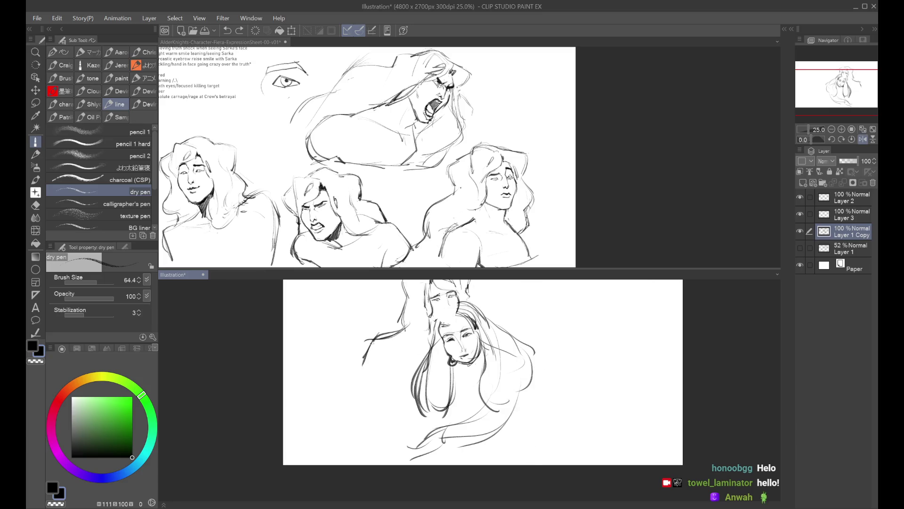
drag(405, 328, 365, 428)
key(ctrl+z)
key(h)
drag(579, 379, 563, 423)
drag(555, 330, 574, 370)
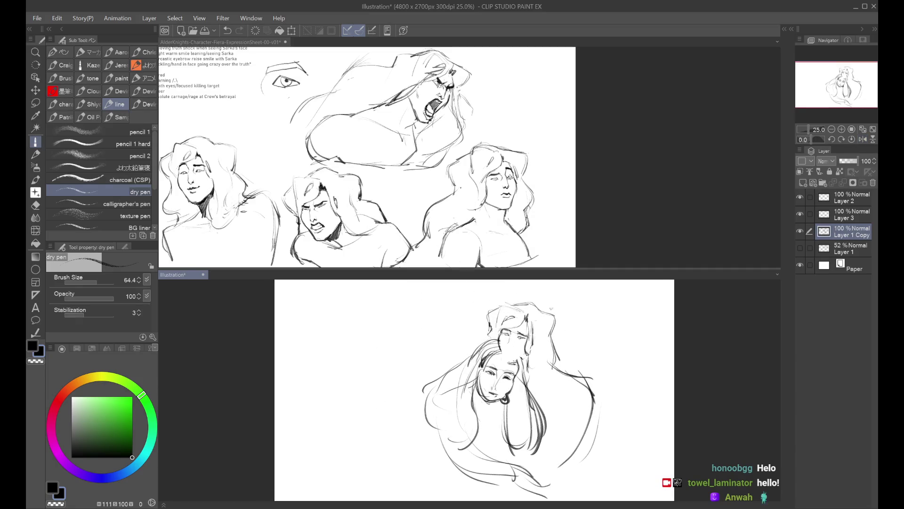
scroll(508, 335, up, 1)
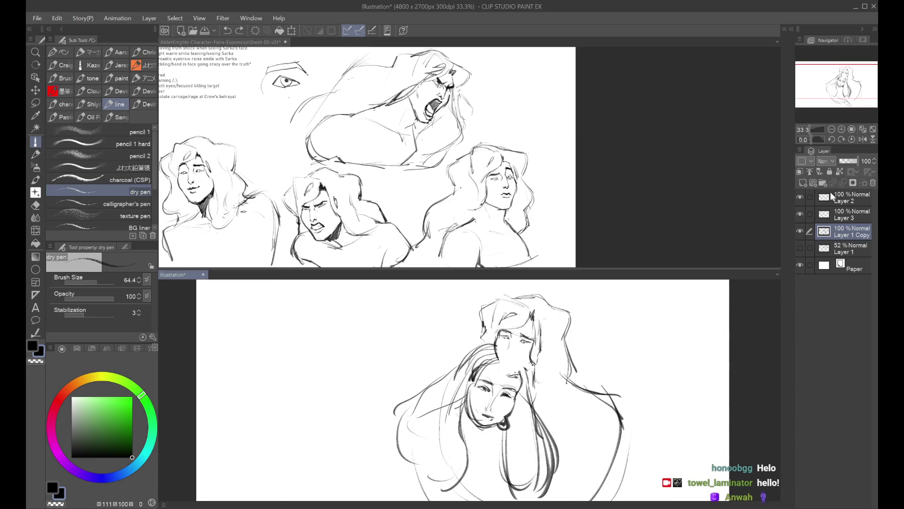
Erase the upper figure's face and hair lines and try small marks on the face
mouse_move(518, 325)
mouse_down()
mouse_move(511, 332)
mouse_move(532, 339)
mouse_move(497, 316)
mouse_move(536, 295)
mouse_move(516, 368)
mouse_up()
mouse_move(554, 293)
mouse_down()
mouse_move(518, 327)
mouse_move(499, 330)
mouse_move(505, 343)
mouse_up()
key(ctrl+z)
key(ctrl+z)
key(ctrl+z)
key(ctrl+y)
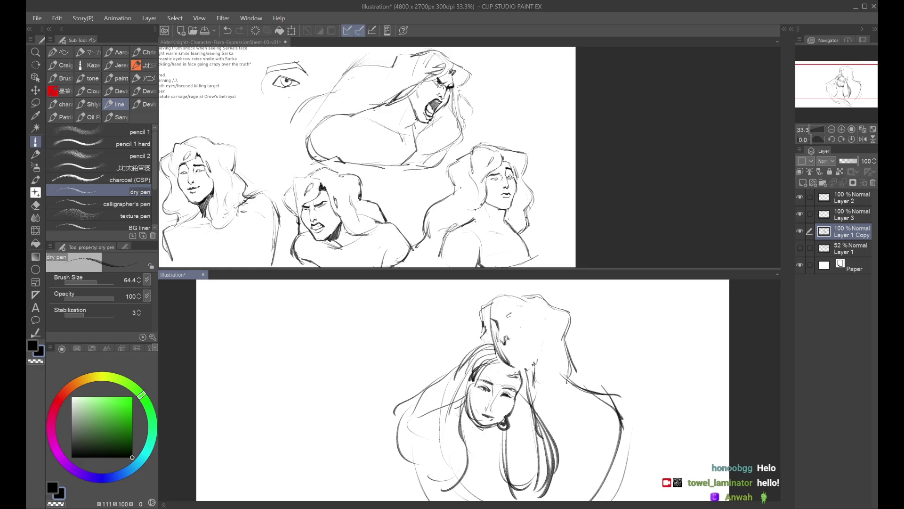
key(ctrl+z)
key(ctrl+z)
drag(502, 349, 508, 354)
drag(501, 314, 510, 318)
key(ctrl+z)
key(h)
key(h)
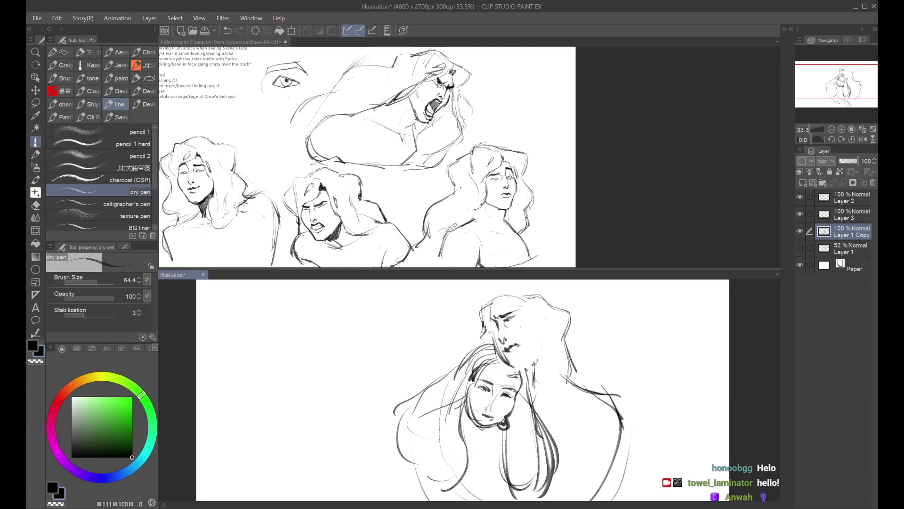
Compare the faces in mirrored view, undoing and restoring the last stroke
key(h)
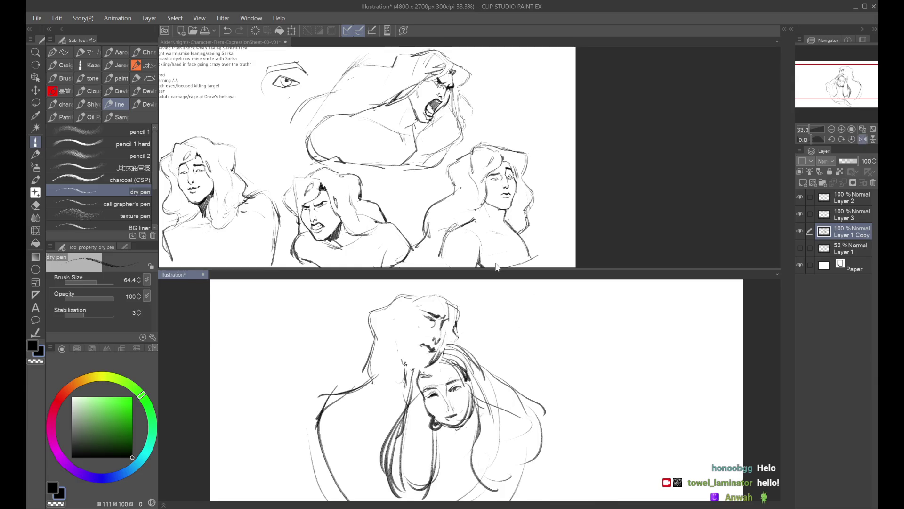
key(h)
scroll(500, 280, down, 1)
key(ctrl+z)
key(ctrl+y)
key(ctrl+z)
key(h)
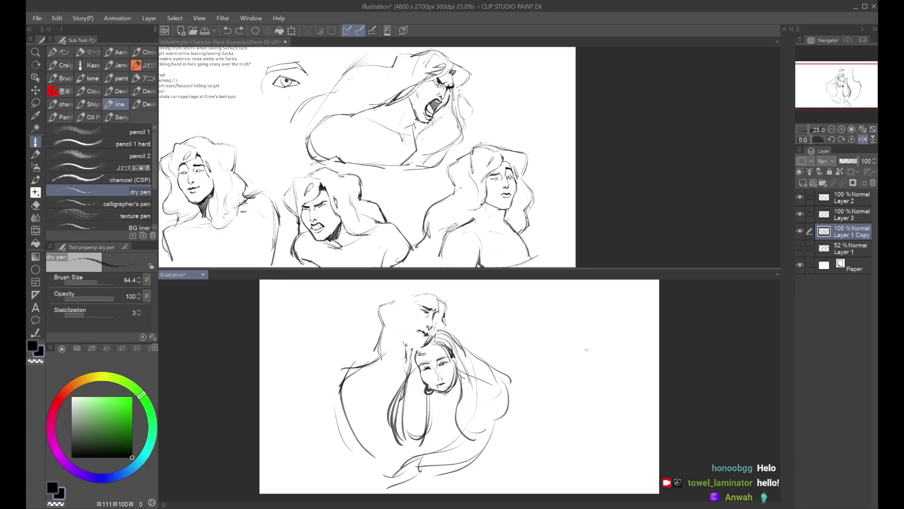
key(h)
Erase the right-hand arc and faint marks at the upper head's top-right
mouse_move(553, 410)
mouse_down()
mouse_move(567, 360)
mouse_move(542, 430)
mouse_up()
mouse_move(548, 357)
mouse_down()
mouse_move(561, 372)
mouse_move(532, 372)
mouse_up()
drag(503, 285, 511, 294)
drag(511, 325, 520, 349)
scroll(461, 304, up, 1)
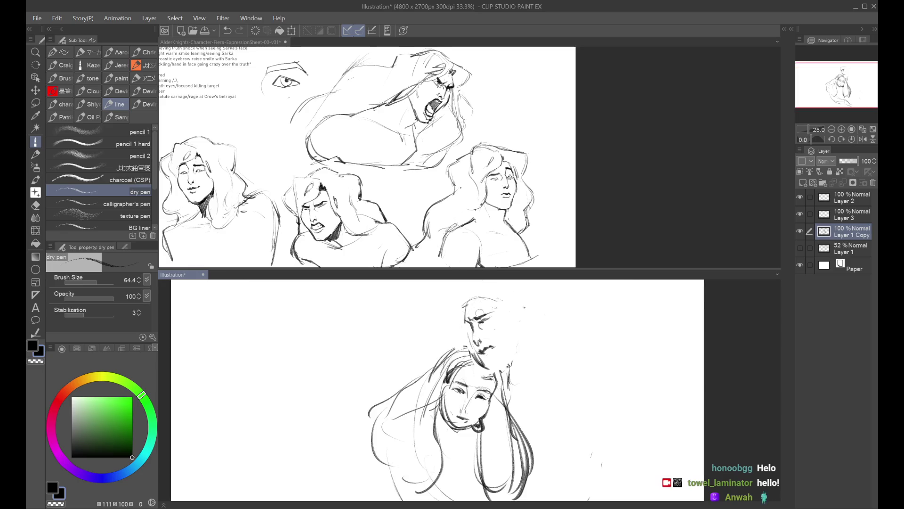
Add hair strands right of the upper head and a nose line on the lower face
drag(488, 318, 521, 363)
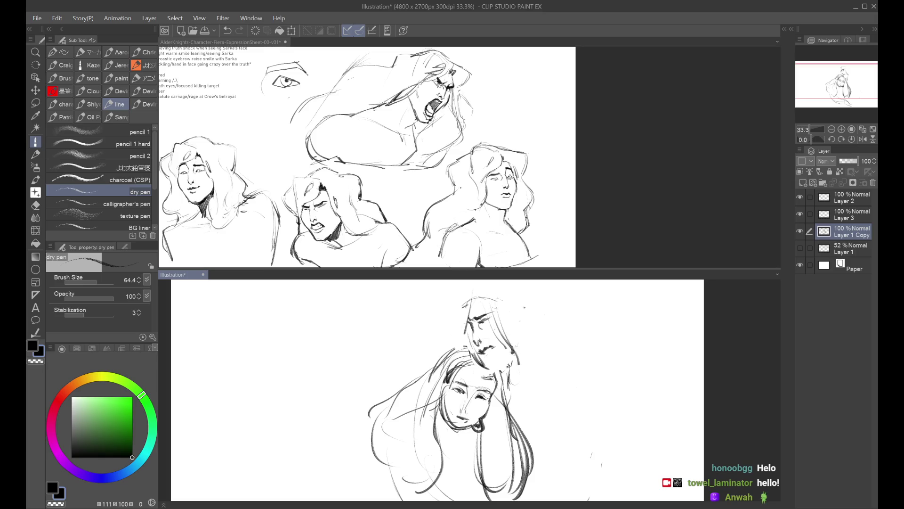
scroll(520, 363, down, 1)
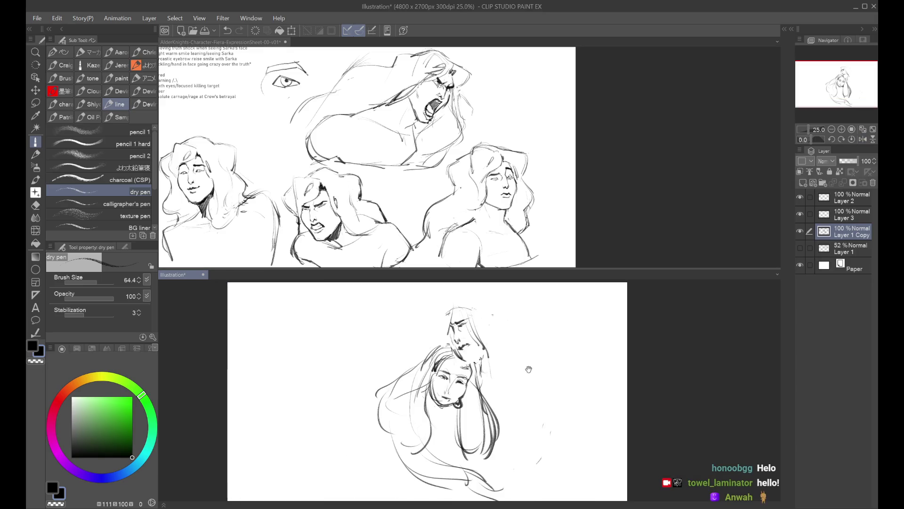
scroll(417, 410, up, 1)
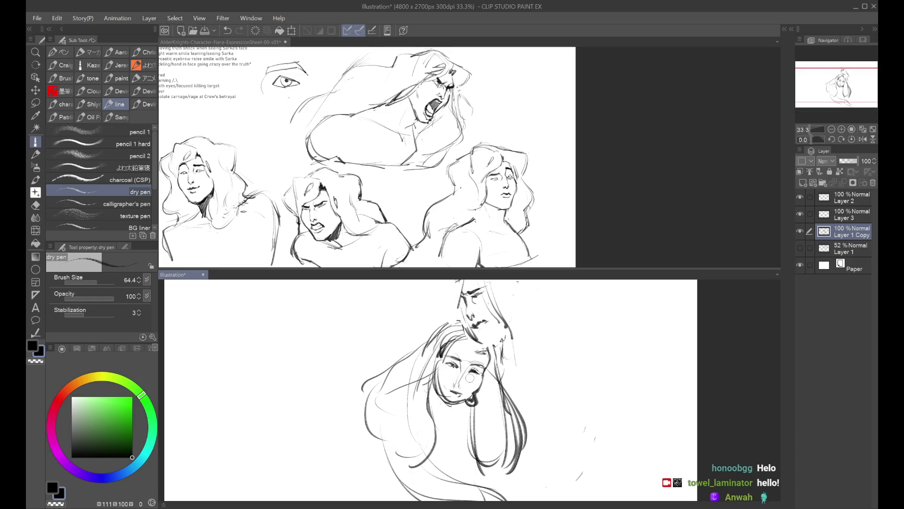
key(ctrl+z)
drag(451, 390, 455, 395)
mouse_move(471, 365)
mouse_down()
mouse_move(479, 384)
mouse_move(452, 370)
mouse_up()
key(ctrl+z)
key(ctrl+z)
key(ctrl+z)
key(ctrl+minus)
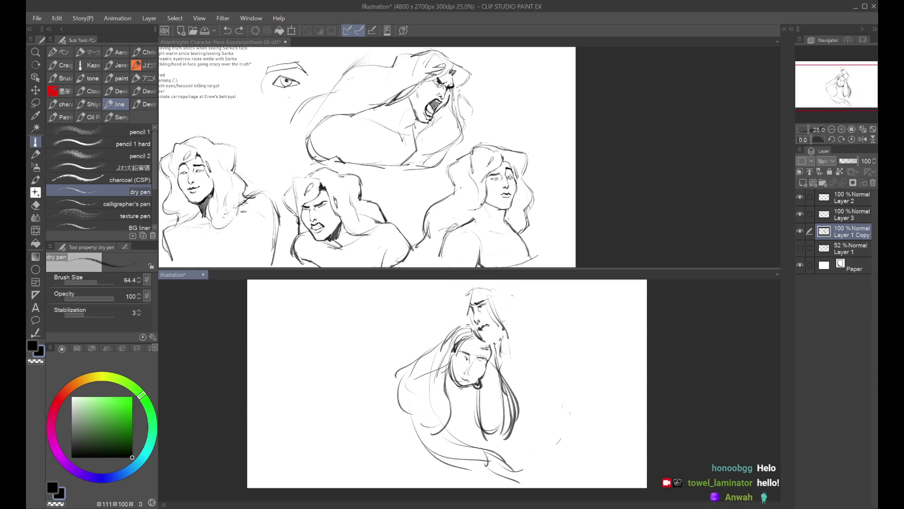
mouse_move(438, 384)
mouse_down()
mouse_move(421, 386)
mouse_move(396, 423)
mouse_move(405, 453)
mouse_move(459, 446)
mouse_up()
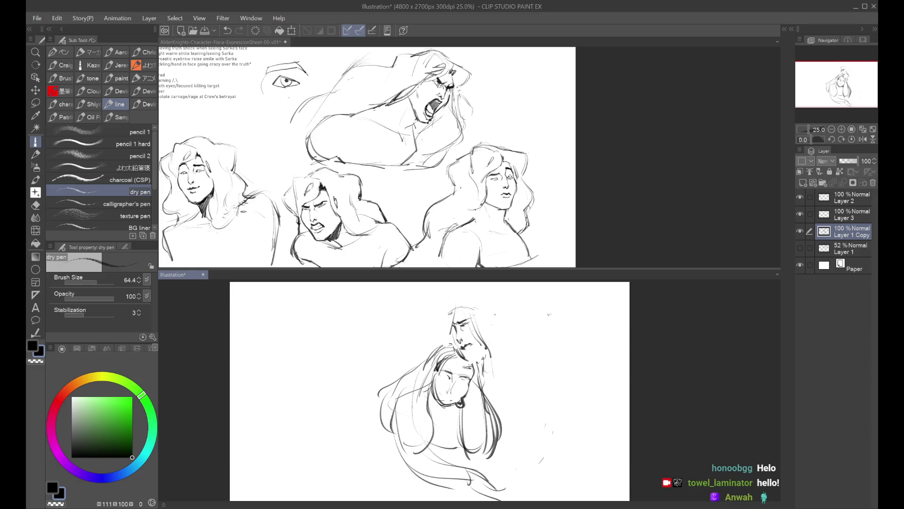
Group the sketch layers into Folder 1, hide it, and add Folder 2 with blank Layer 4
click(845, 200)
click(823, 182)
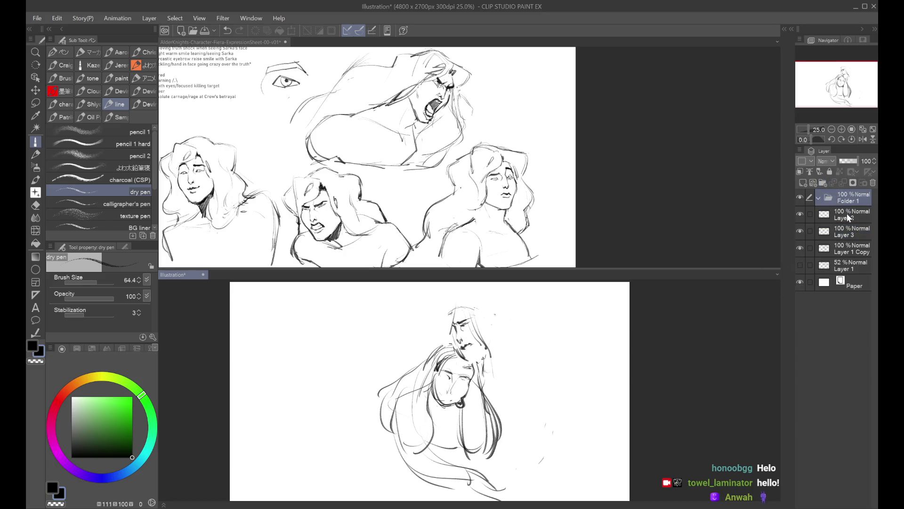
click(819, 197)
click(800, 197)
click(819, 182)
key(ctrl+shift+n)
scroll(531, 479, down, 1)
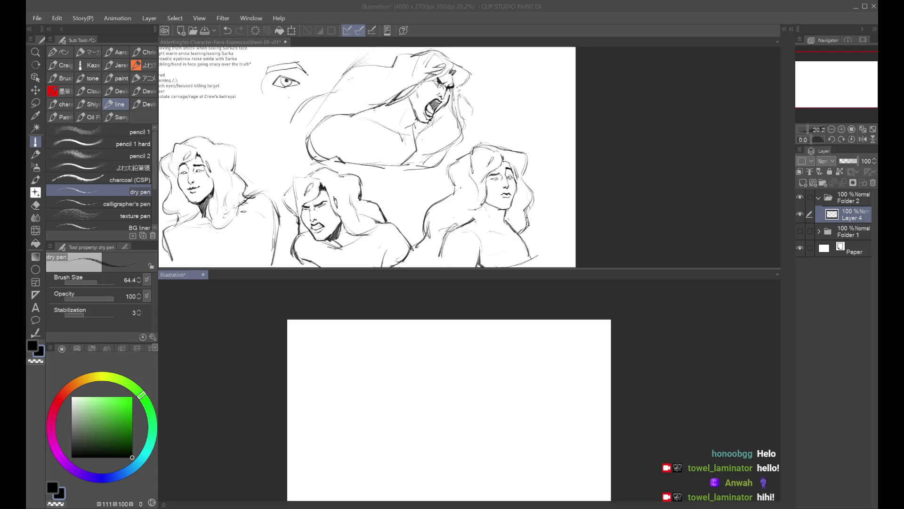
Test a short stroke on the blank layer and undo it
click(532, 329)
scroll(442, 306, up, 1)
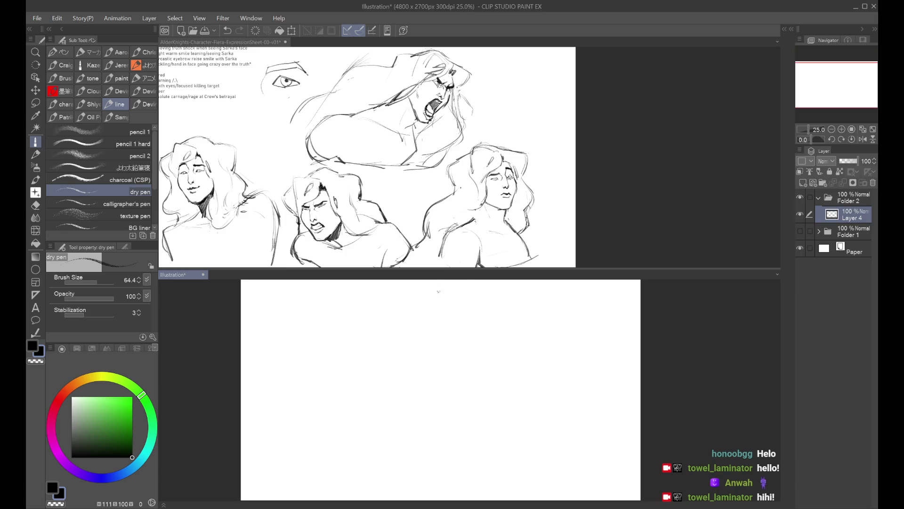
key(ctrl+z)
drag(400, 309, 383, 339)
key(ctrl+z)
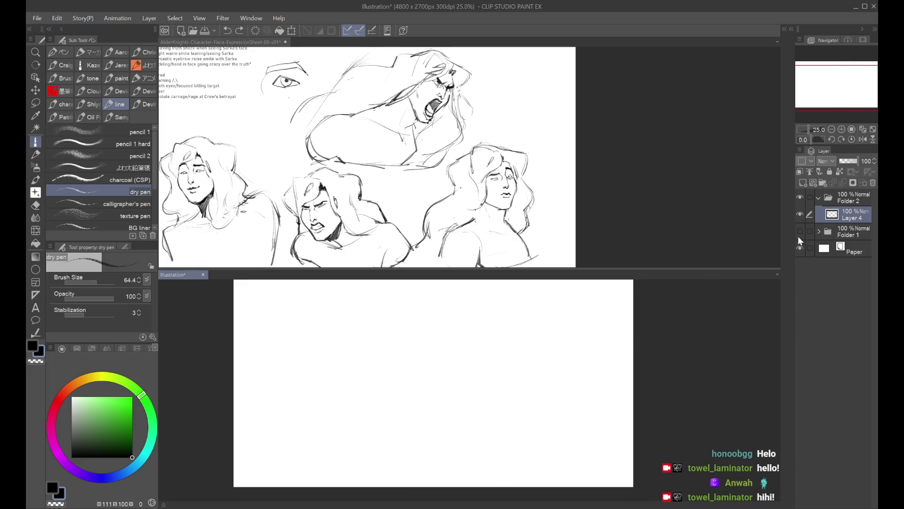
Glance at the expression sheet document, then return to the Illustration document
click(646, 122)
scroll(619, 133, down, 2)
click(651, 372)
scroll(652, 373, down, 1)
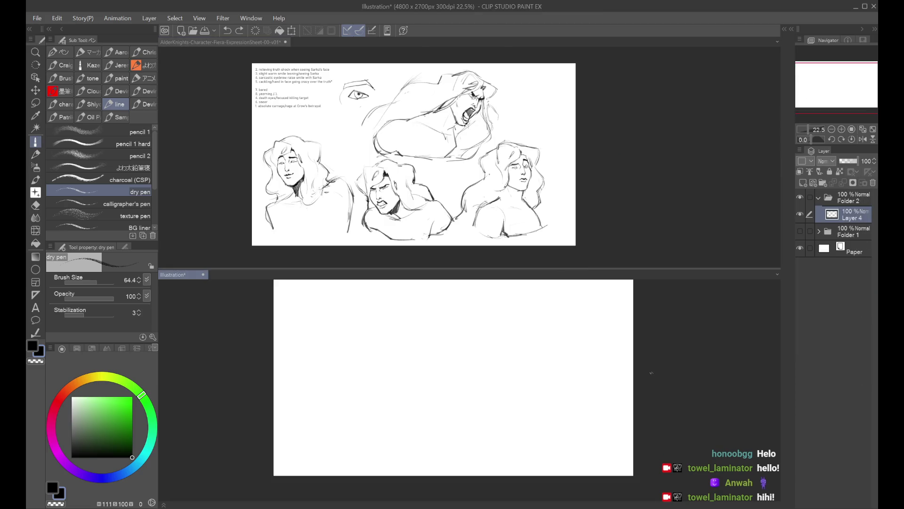
scroll(832, 84, up, 2)
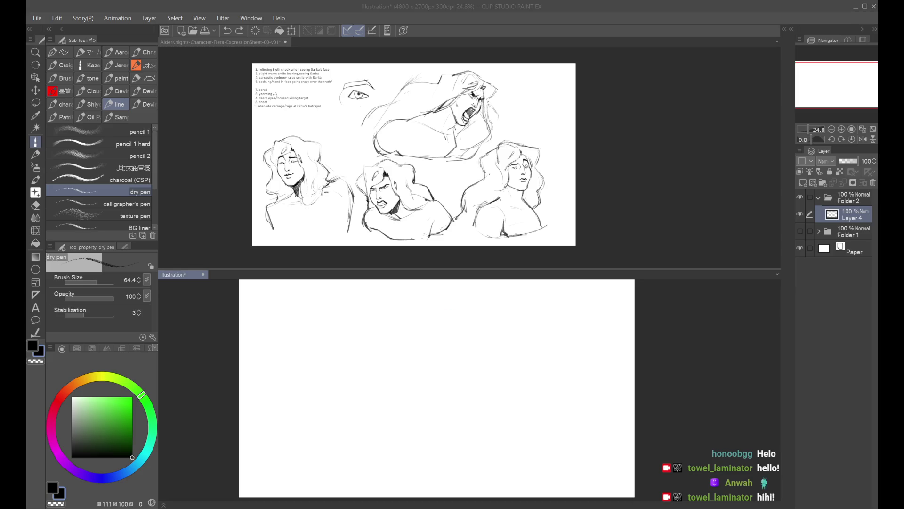
click(801, 230)
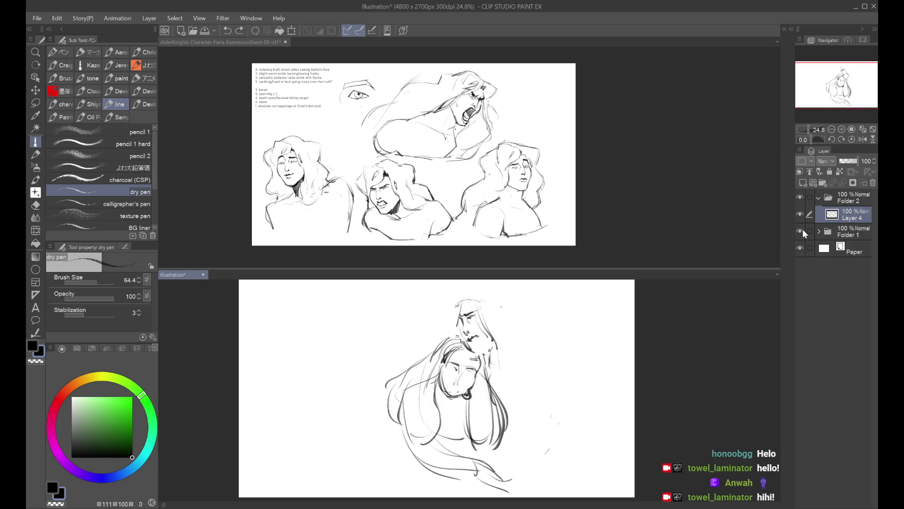
Show the sketch folder again, save the file as daily32 - 01012026, and close it
click(805, 230)
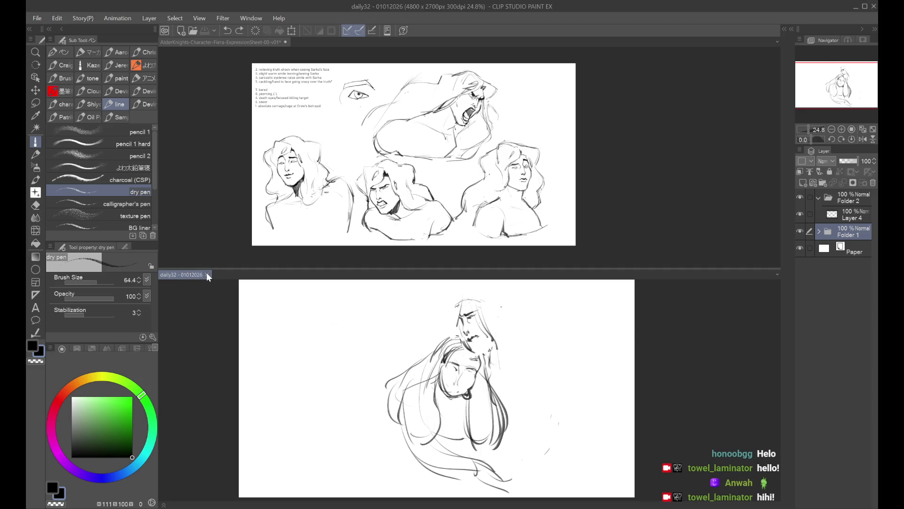
click(207, 273)
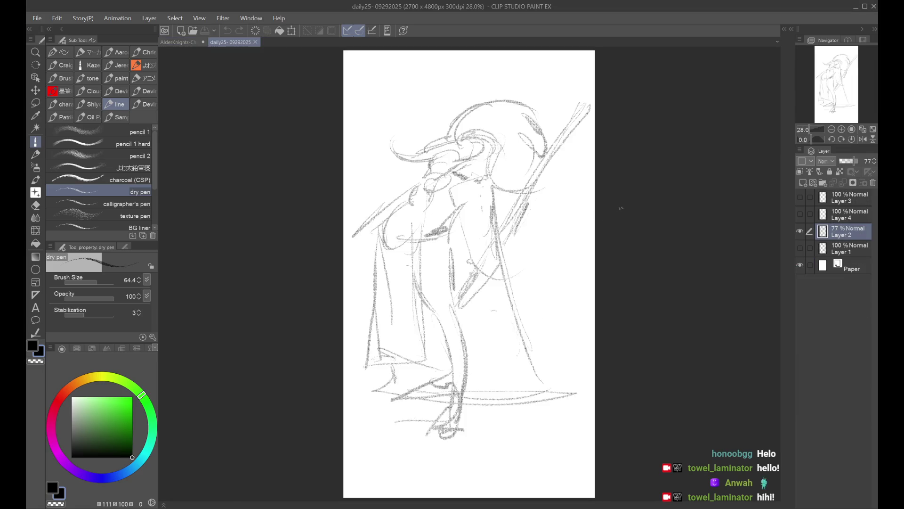
scroll(622, 208, down, 1)
click(803, 183)
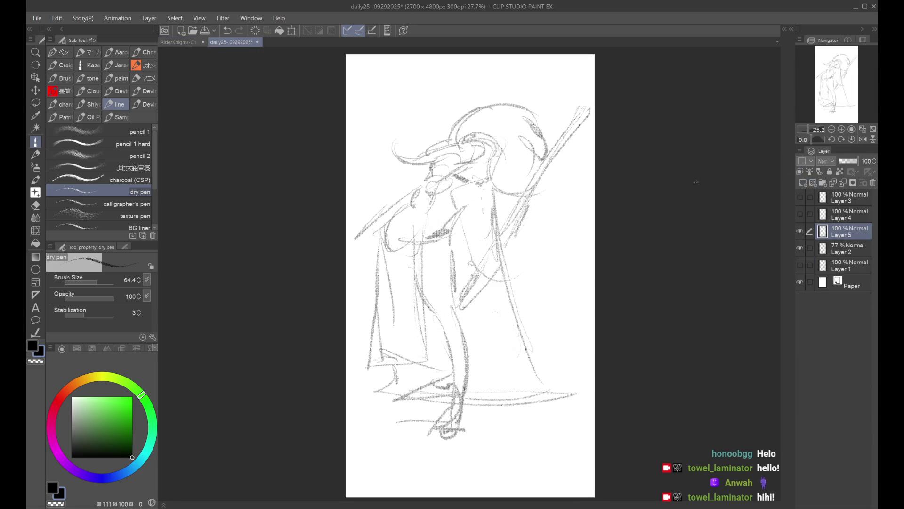
scroll(696, 182, up, 1)
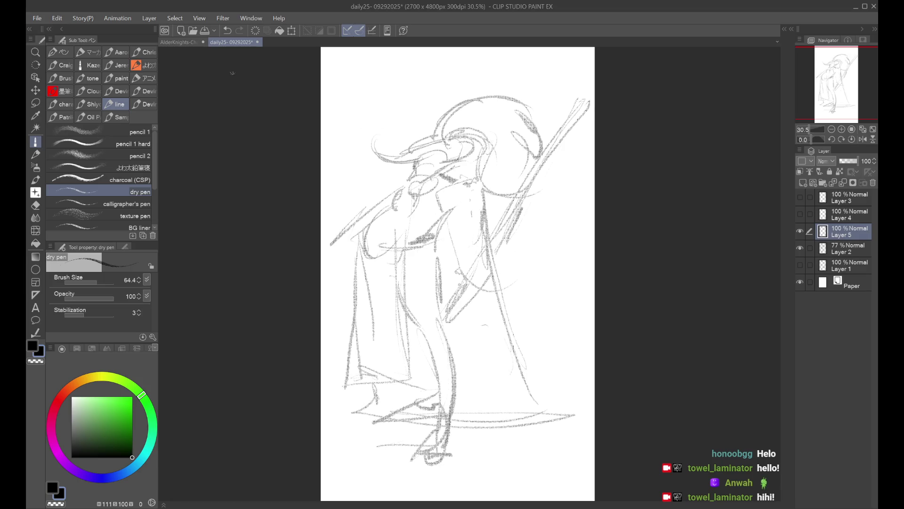
click(257, 42)
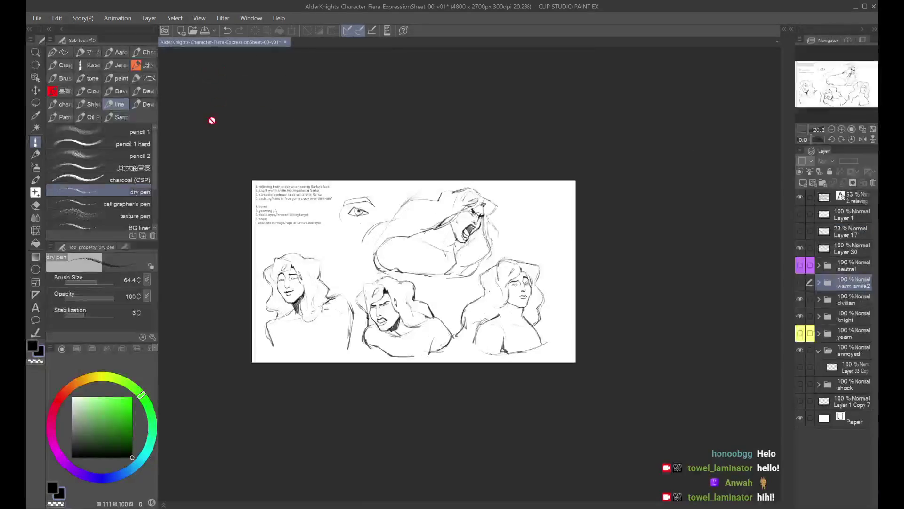